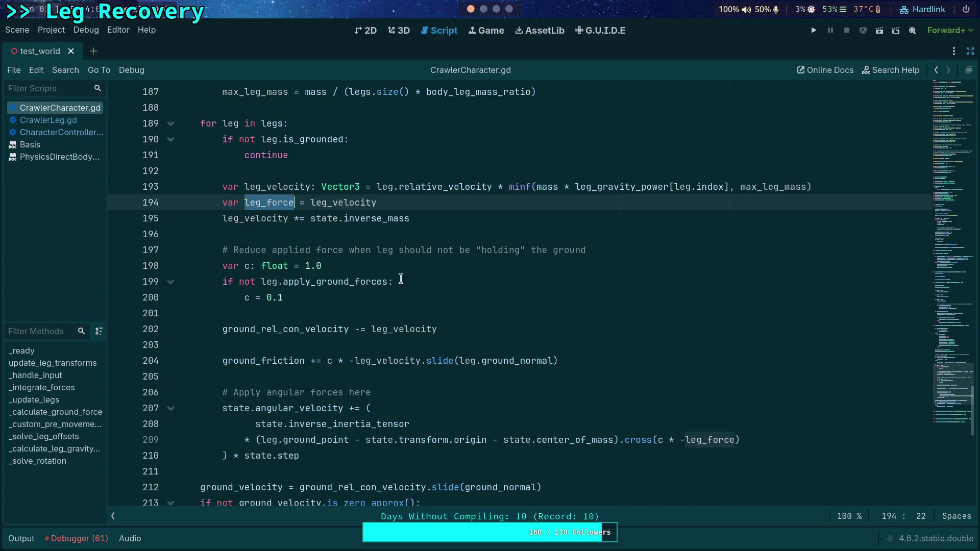
# Delete the minus sign before leg_force on line 209 of CrawlerCharacter.gd
pyautogui.click(683, 440)
pyautogui.press('BackSpace')
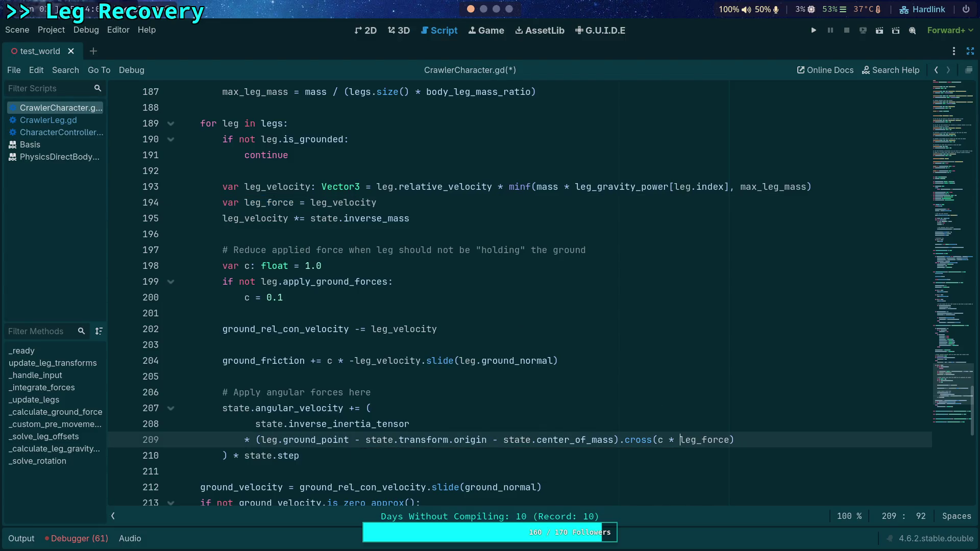
pyautogui.doubleClick(317, 330)
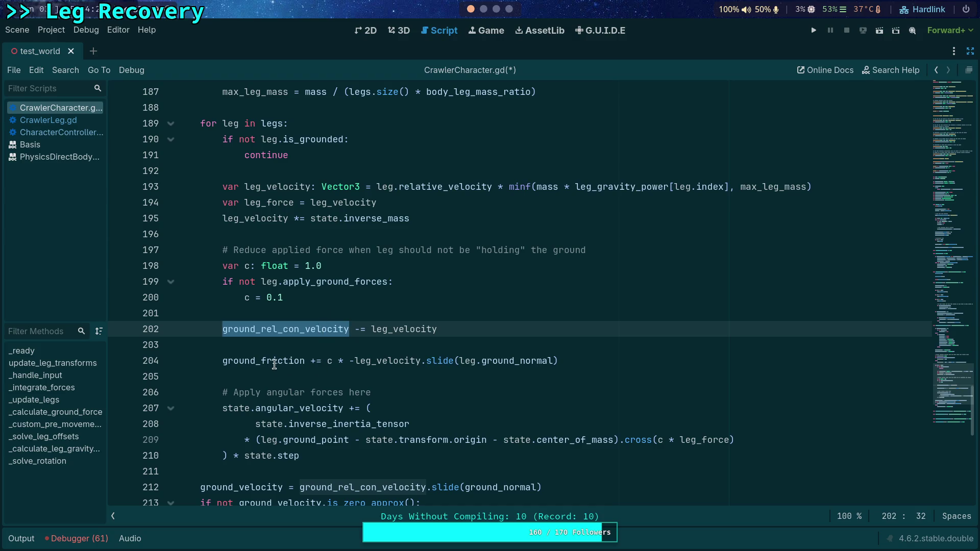
# Delete the minus before leg_velocity on line 204, then switch to CharacterController.gd
pyautogui.click(349, 362)
pyautogui.press('Delete')
pyautogui.doubleClick(384, 360)
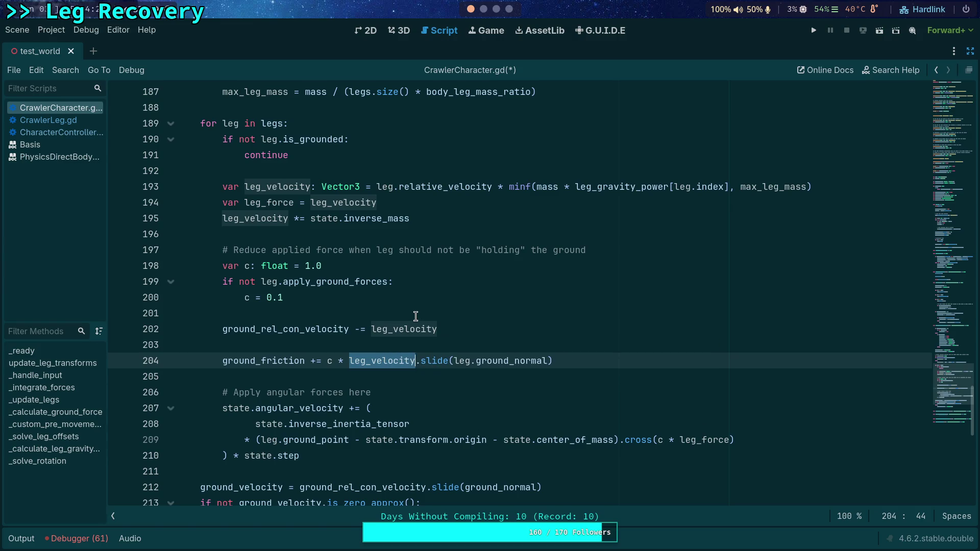
pyautogui.doubleClick(305, 331)
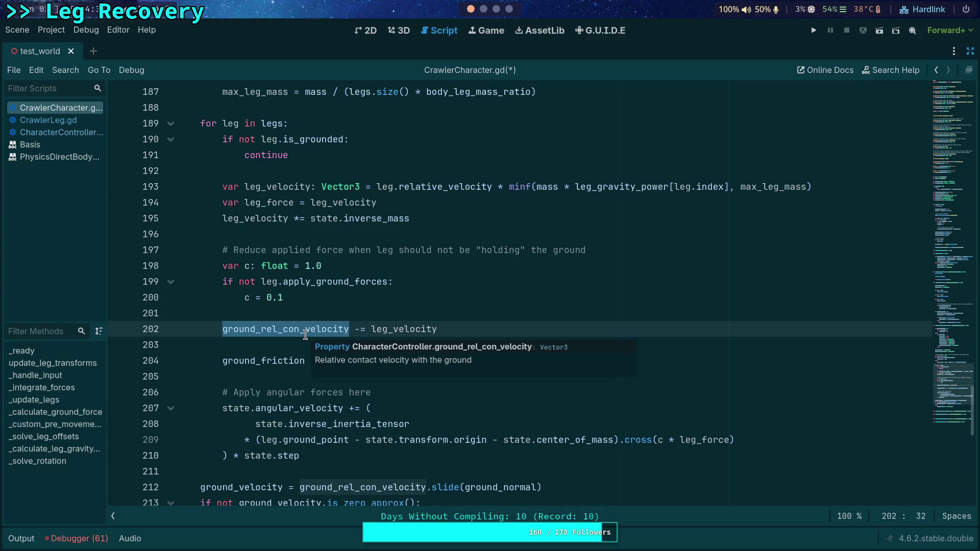
pyautogui.click(51, 132)
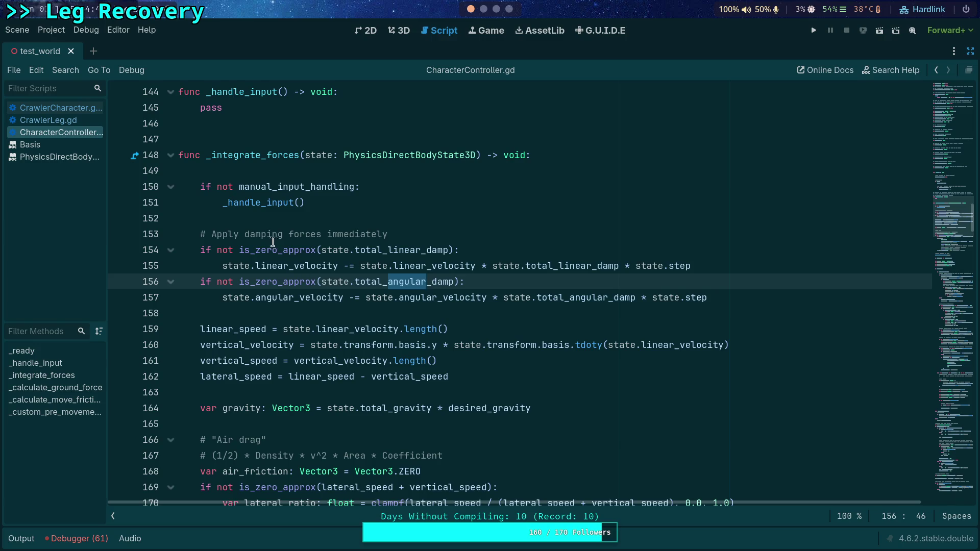
# Fold _integrate_forces and trace ground_rel_con_velocity and ground_contact_velocity in _calculate_ground_force before returning to CrawlerCharacter.gd
pyautogui.click(171, 155)
pyautogui.scroll(-6, 336, 331)
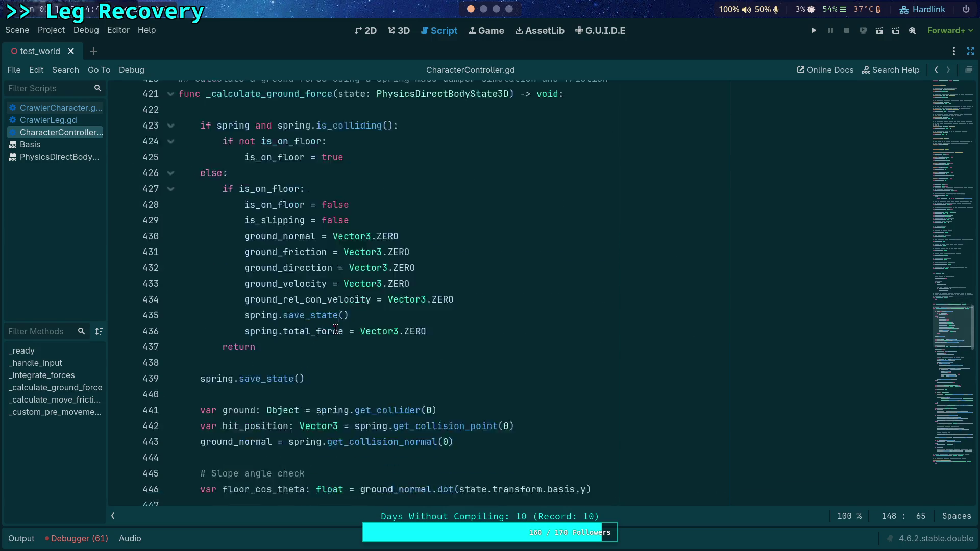
pyautogui.scroll(-4, 336, 332)
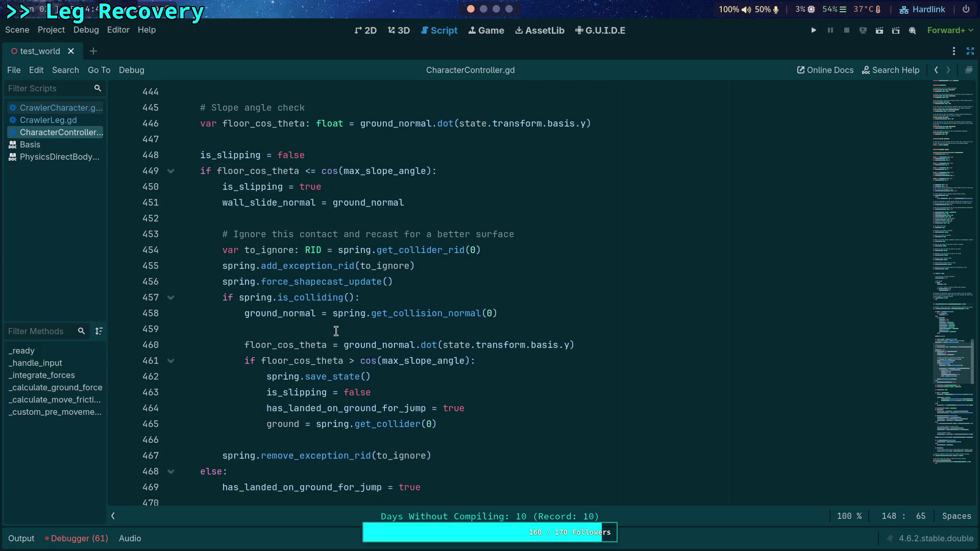
pyautogui.scroll(-12, 337, 331)
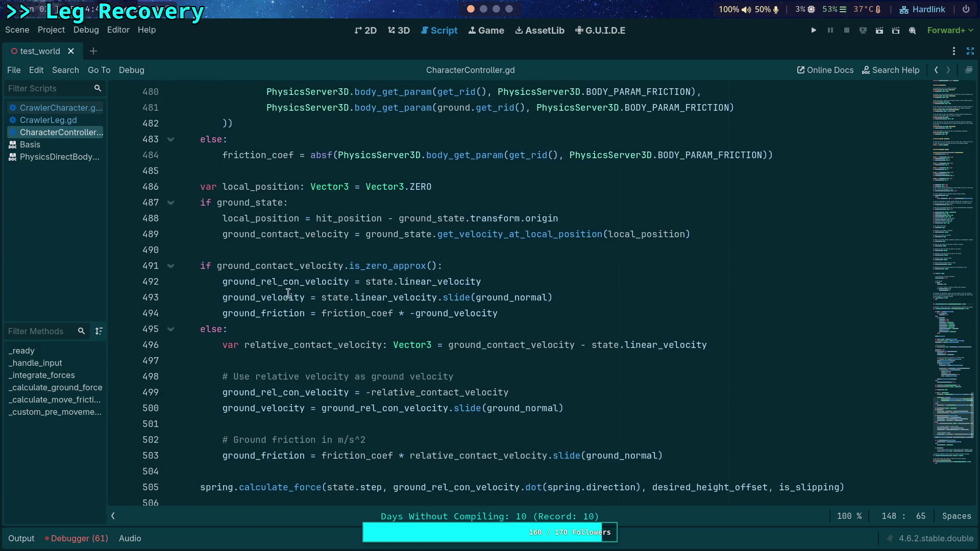
pyautogui.doubleClick(289, 282)
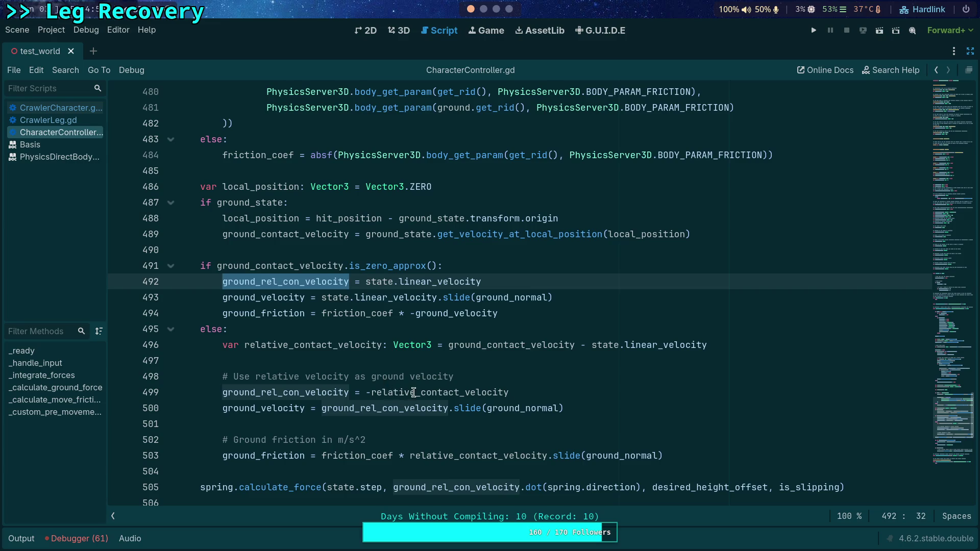
pyautogui.doubleClick(499, 345)
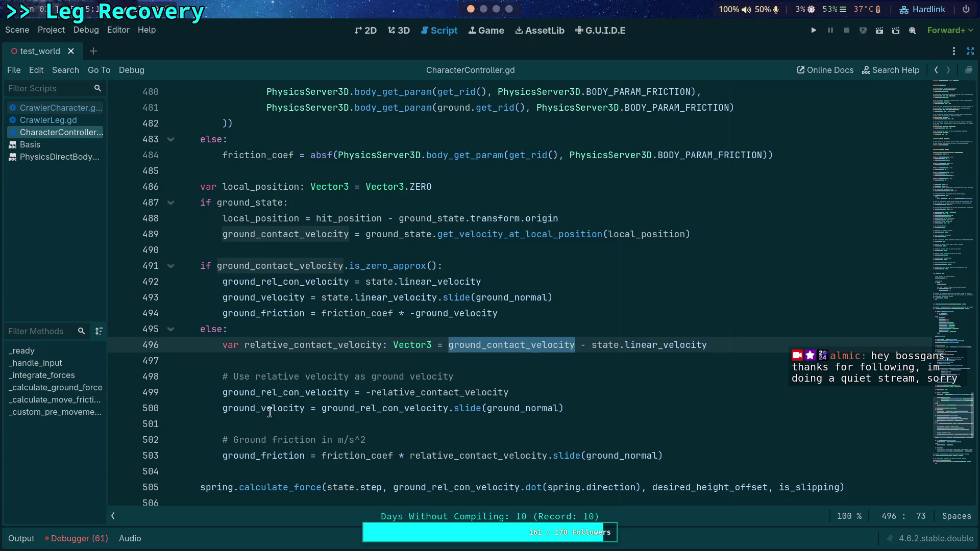
pyautogui.click(581, 320)
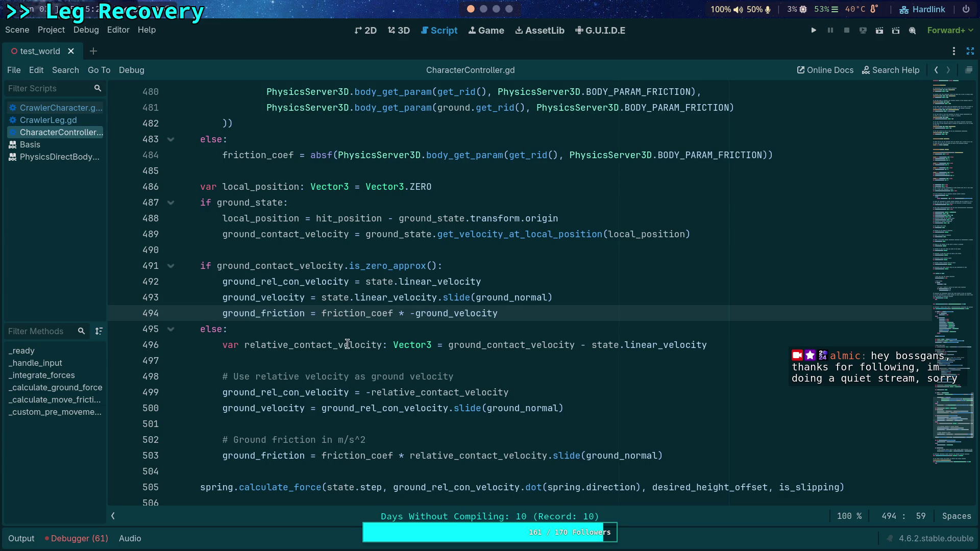
pyautogui.moveTo(358, 297)
pyautogui.click(60, 108)
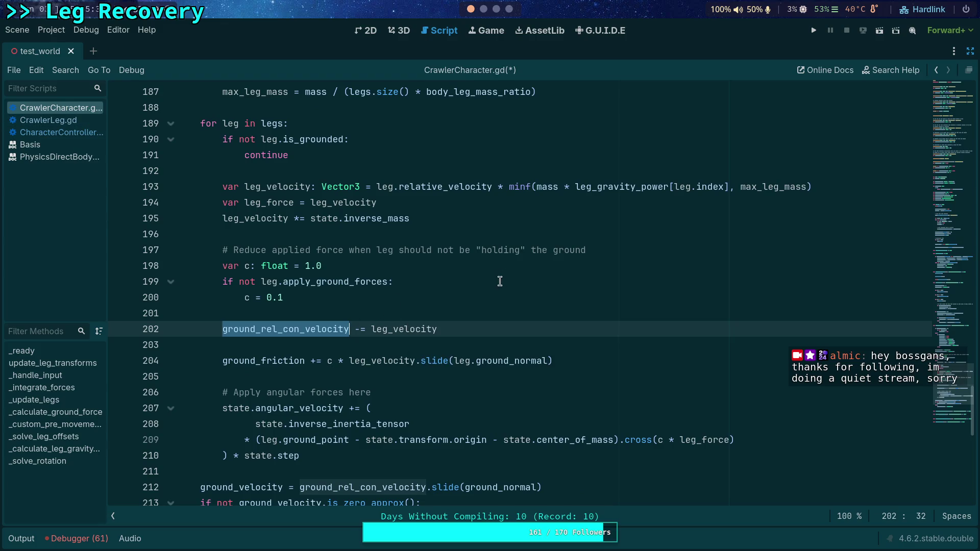
# Save CrawlerCharacter.gd, run test_world to watch the crawler's legs, then stop and hide Output
pyautogui.click(812, 31)
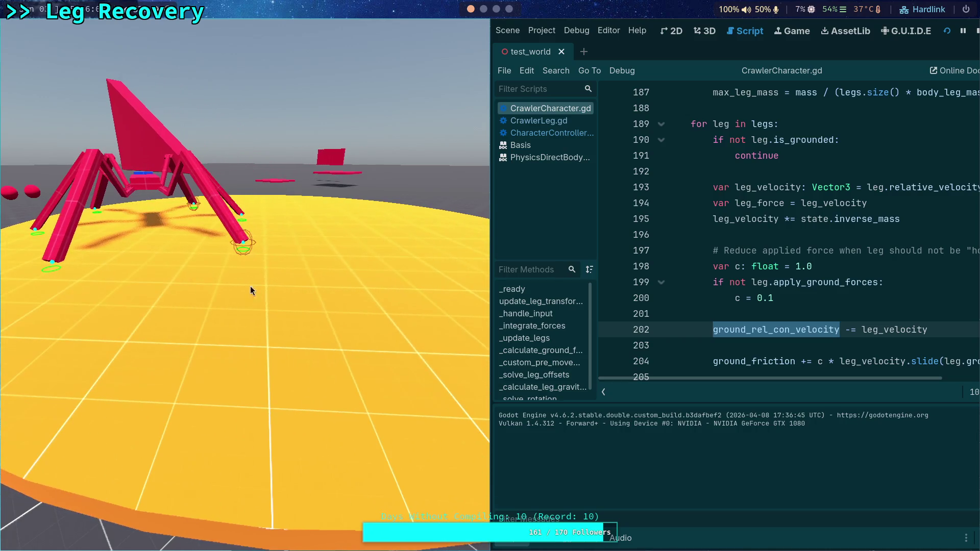
pyautogui.click(975, 34)
pyautogui.scroll(-4, 459, 255)
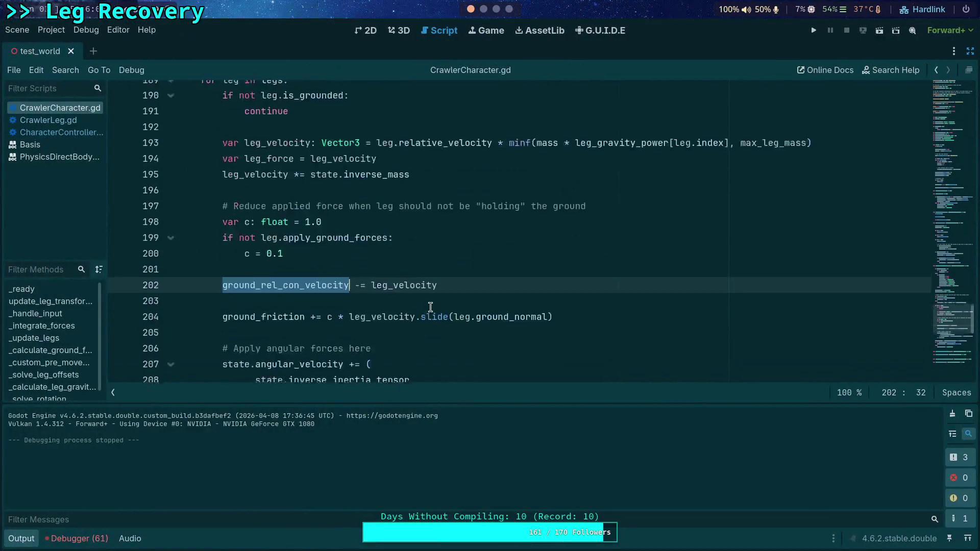
pyautogui.click(27, 542)
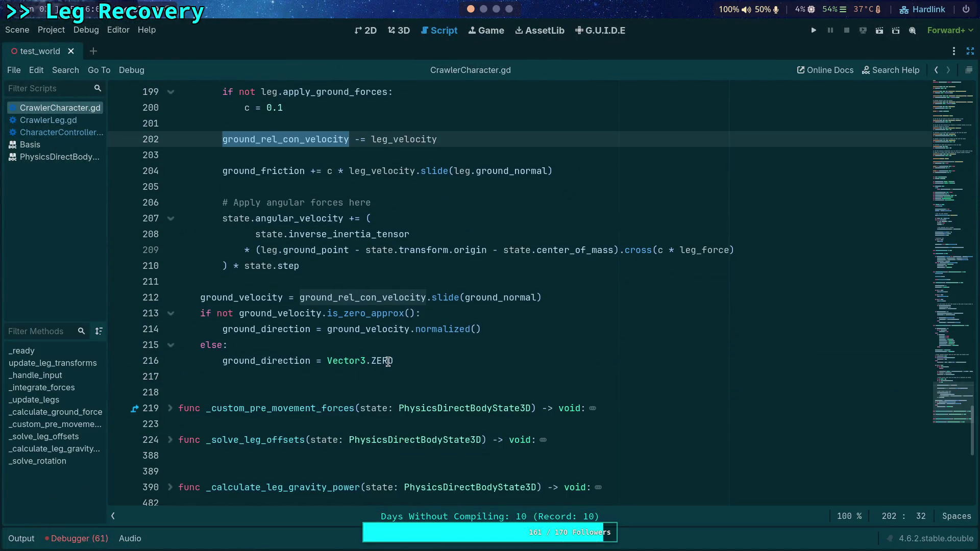
pyautogui.scroll(2, 398, 357)
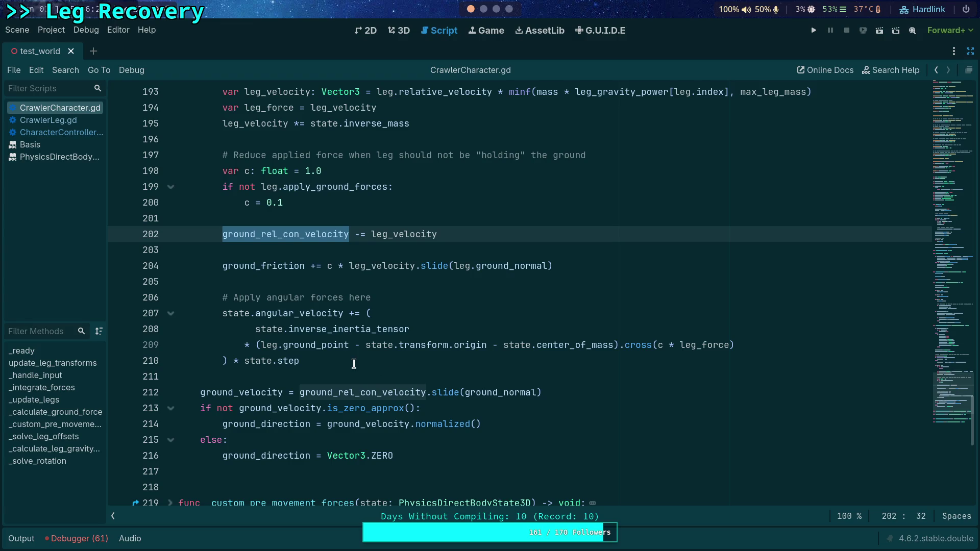
pyautogui.scroll(2, 353, 363)
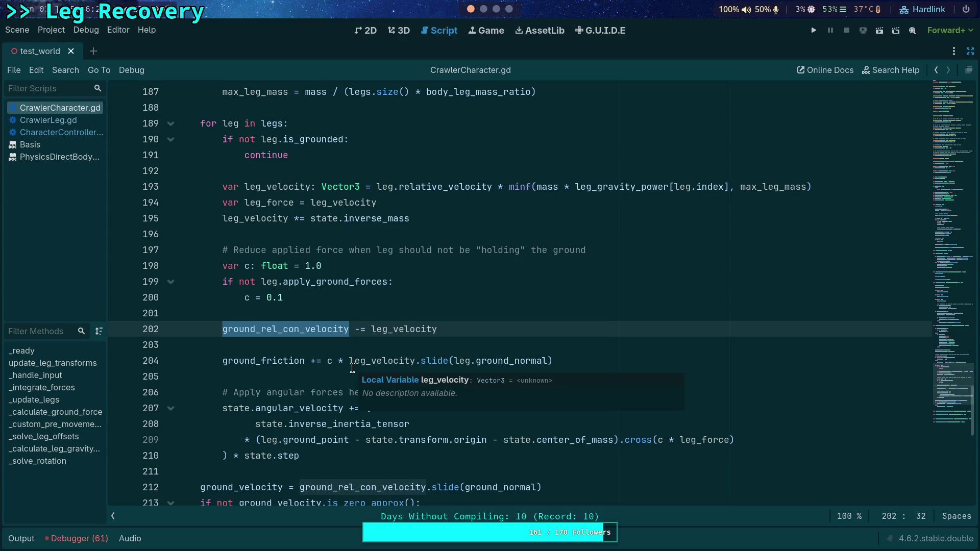
pyautogui.click(329, 351)
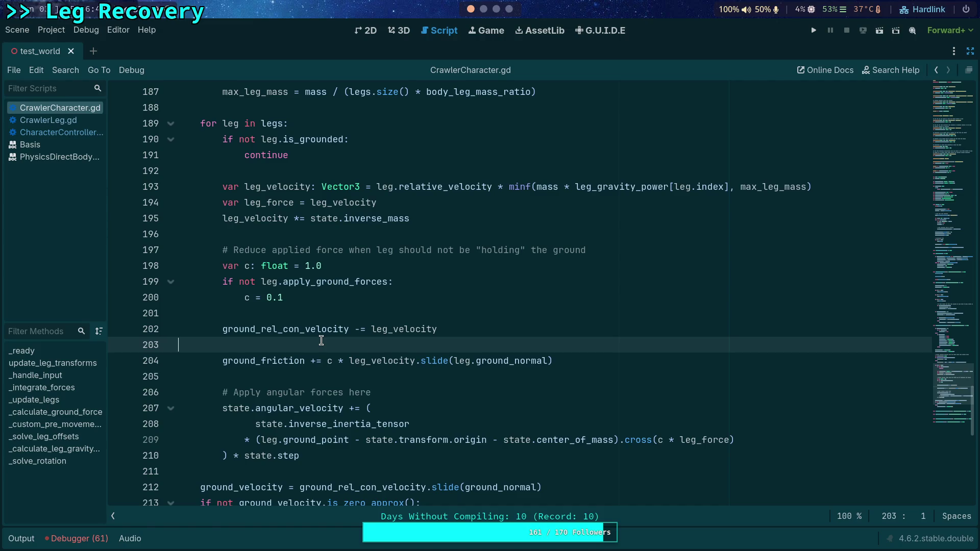
pyautogui.doubleClick(269, 203)
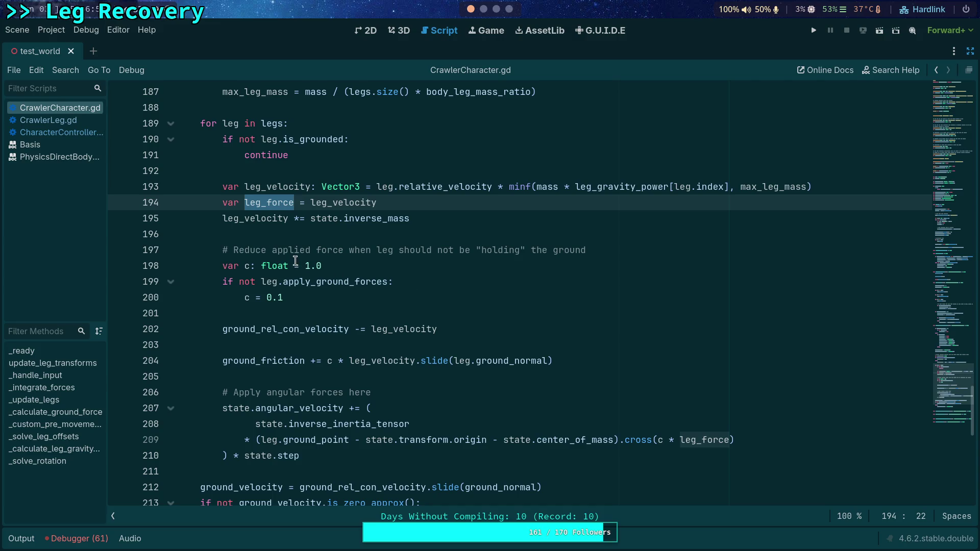
pyautogui.moveTo(281, 259)
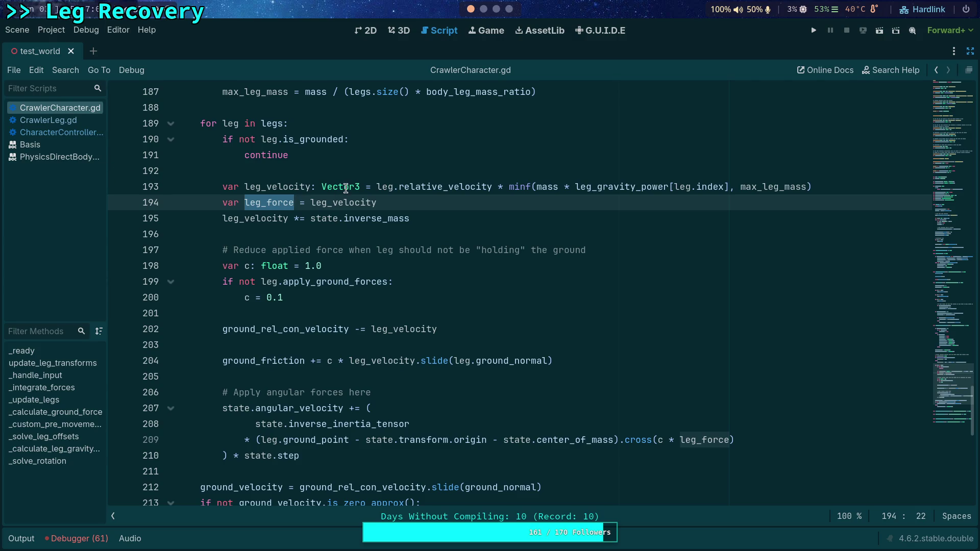
pyautogui.click(65, 121)
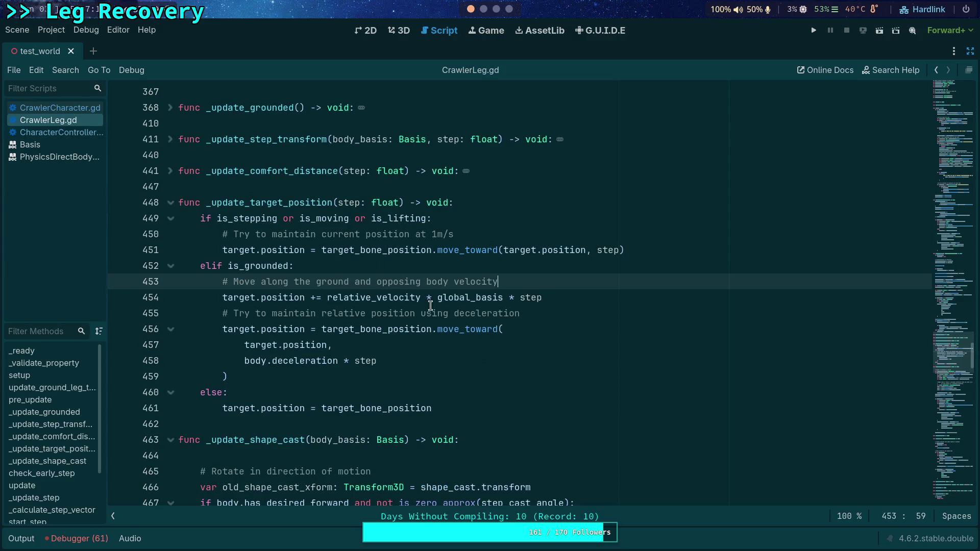
# In CrawlerLeg.gd, copy ground_velocity * absf(ground_friction) from line 332, then switch back to CrawlerCharacter.gd
pyautogui.scroll(10, 413, 331)
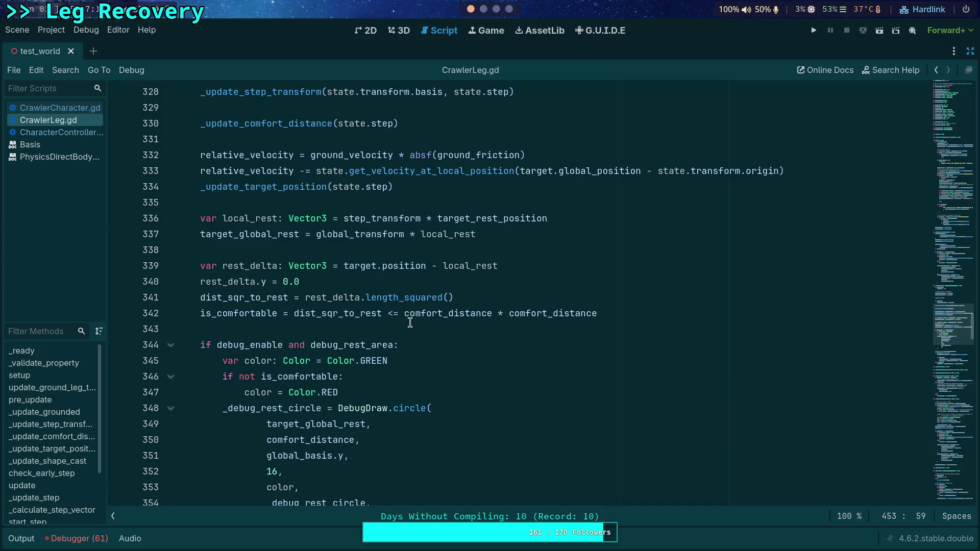
pyautogui.moveTo(410, 320)
pyautogui.scroll(-7, 462, 430)
pyautogui.scroll(-4, 462, 430)
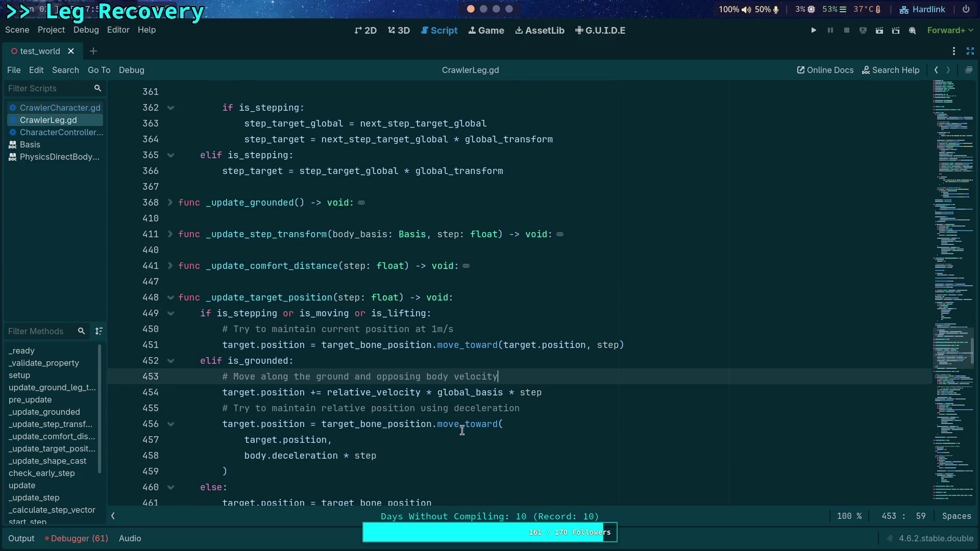
pyautogui.scroll(11, 419, 377)
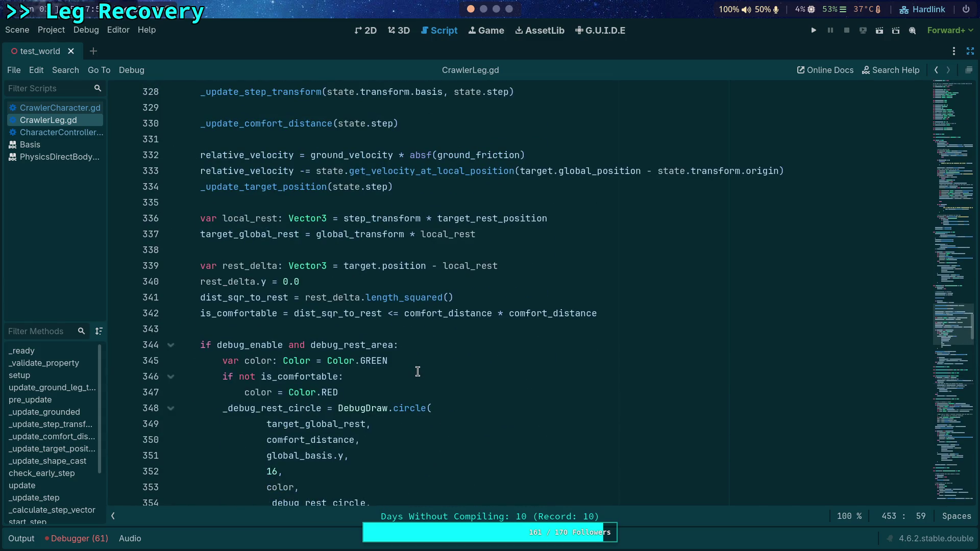
pyautogui.moveTo(311, 155); pyautogui.dragTo(526, 156)
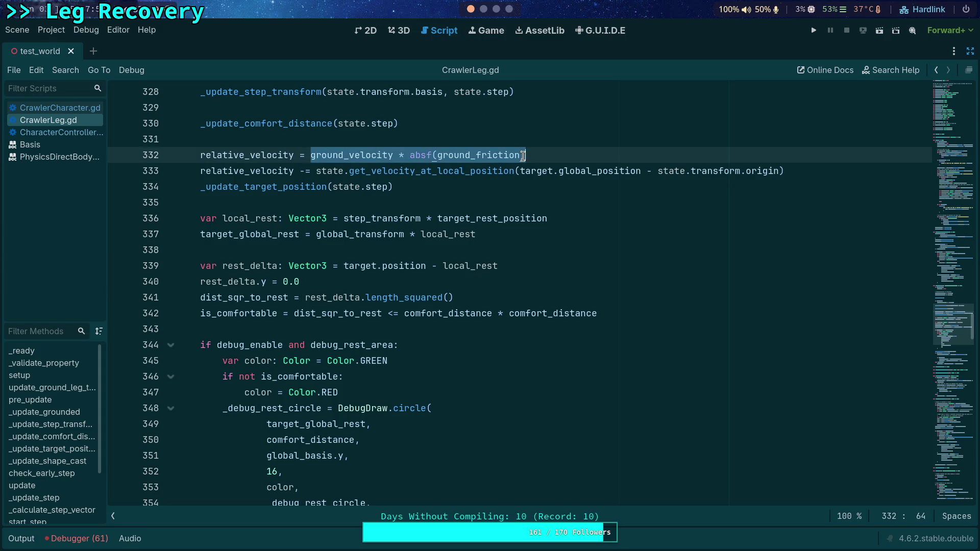
pyautogui.rightClick(357, 191)
pyautogui.click(360, 205)
pyautogui.click(66, 106)
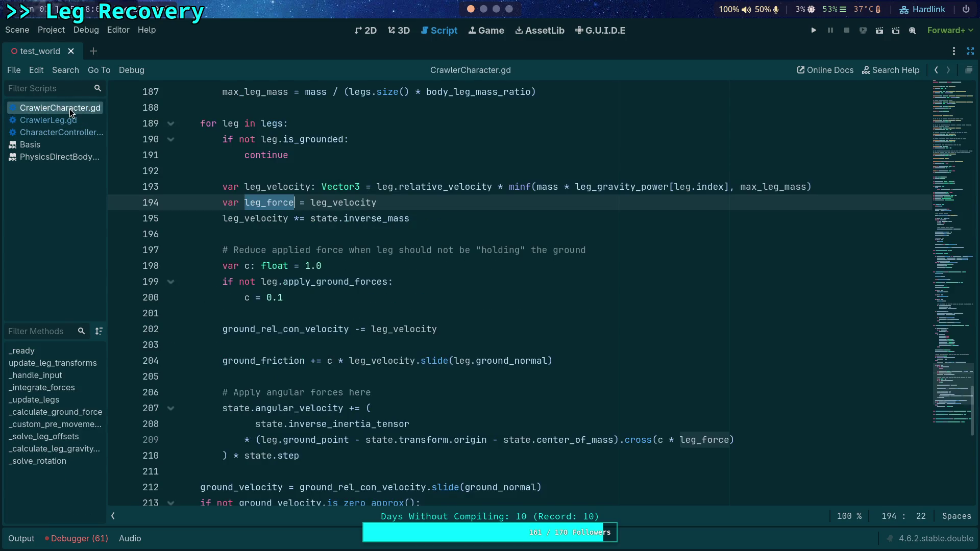
# Replace leg.relative_velocity on line 193 with leg.ground_velocity * absf(leg.ground_friction)
pyautogui.moveTo(382, 187); pyautogui.dragTo(491, 187)
pyautogui.hotkey('ctrl', 'v')
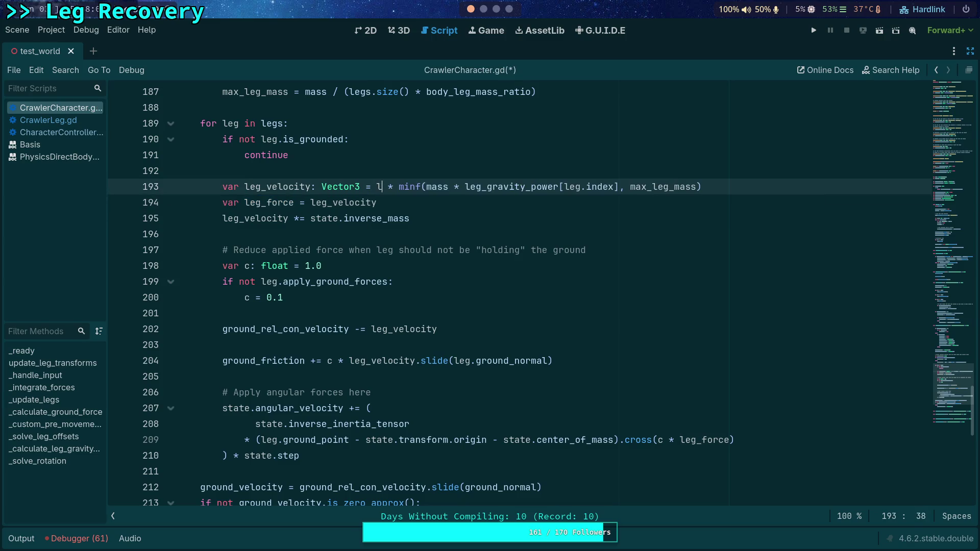
pyautogui.click(377, 187)
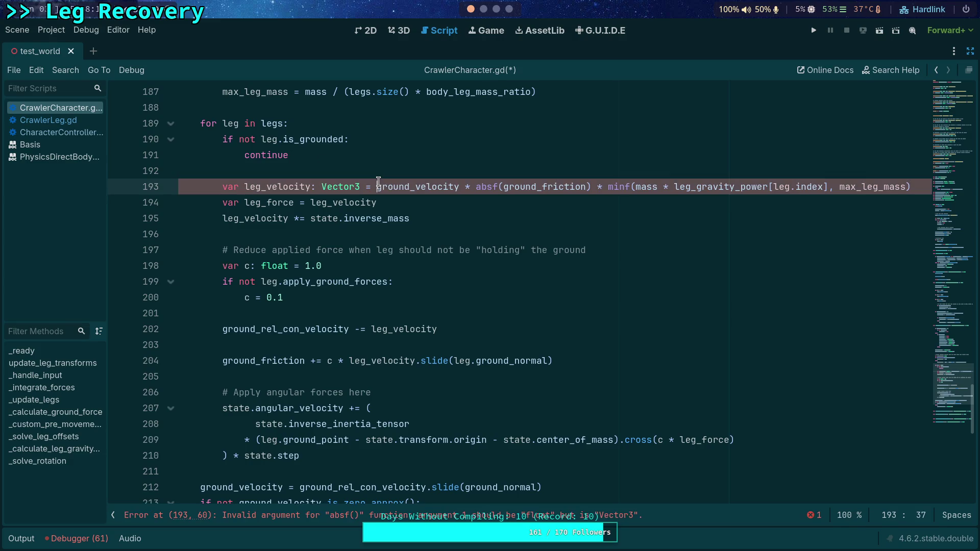
pyautogui.write('(eg.')
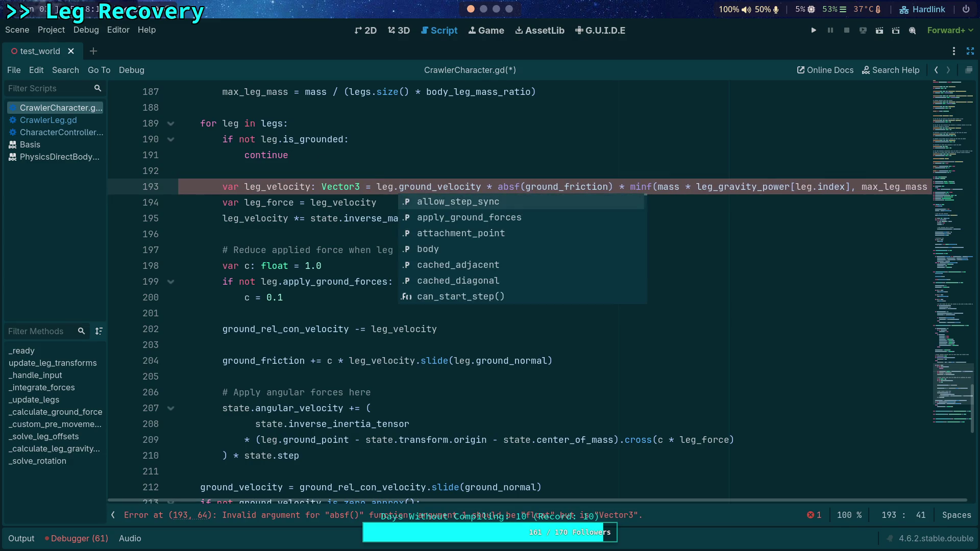
pyautogui.click(529, 185)
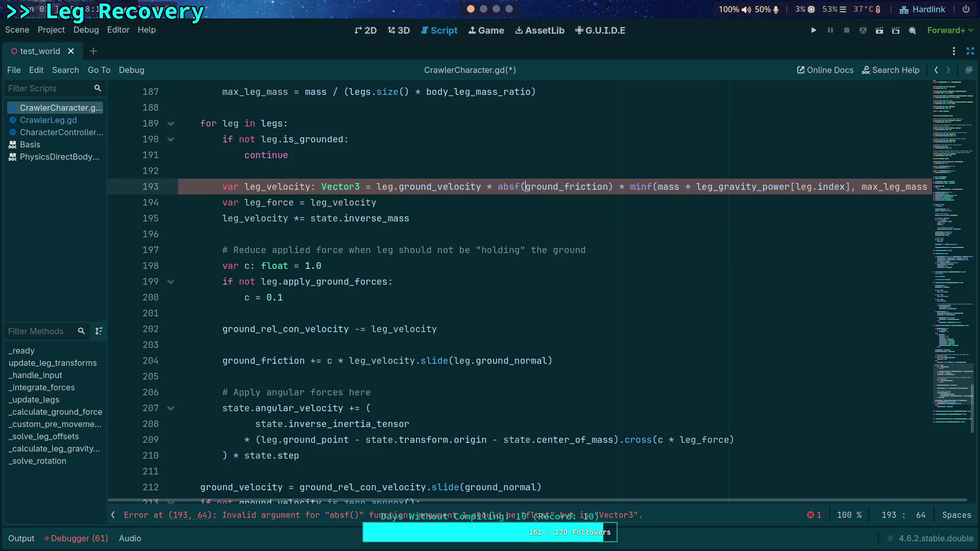
pyautogui.write('leg.')
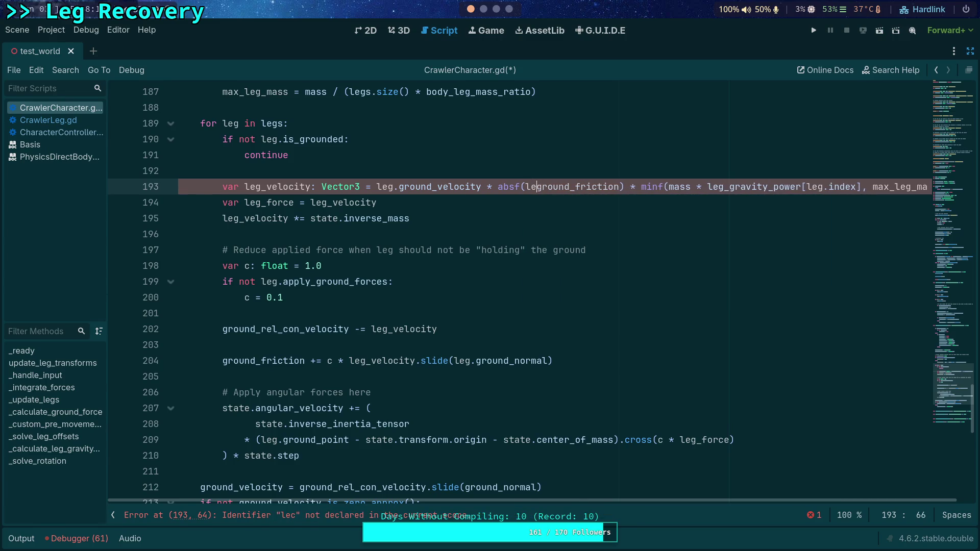
pyautogui.click(385, 161)
# Save the script and run the game to test the new line 193
pyautogui.scroll(1, 448, 213)
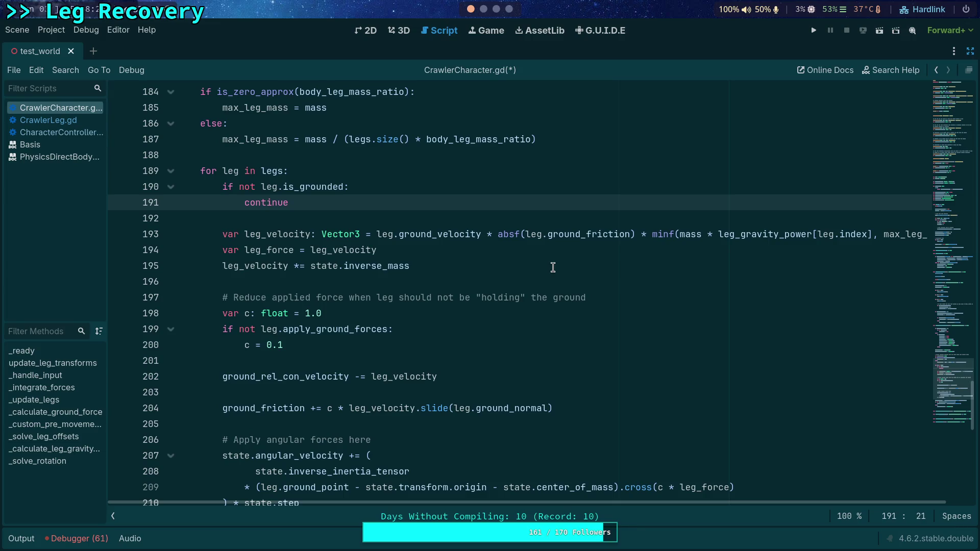
pyautogui.scroll(-1, 608, 249)
pyautogui.scroll(-1, 608, 250)
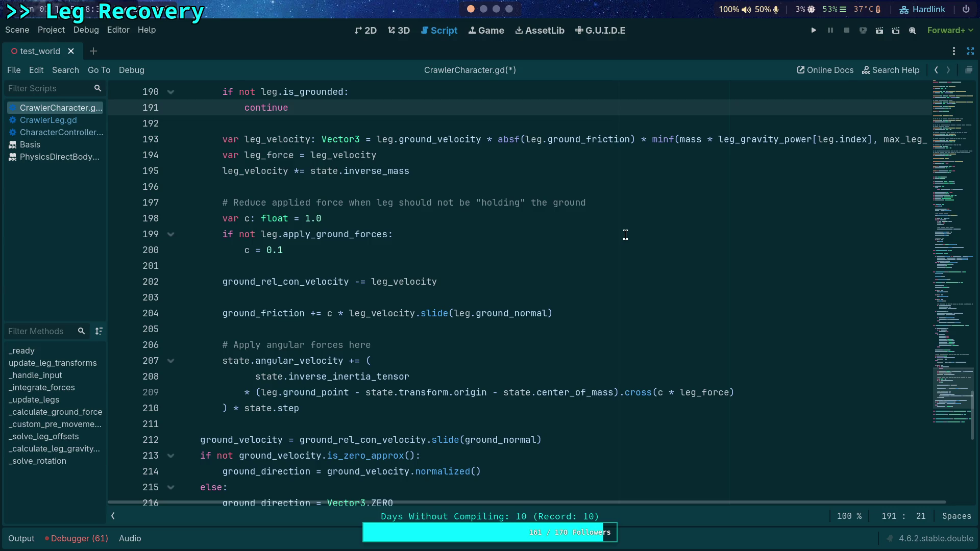
pyautogui.click(814, 30)
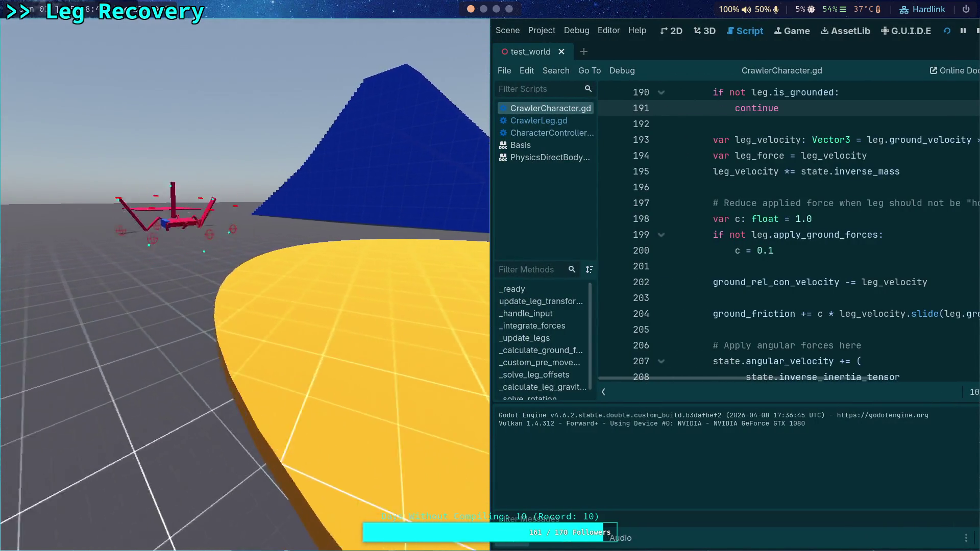
# Stop the game, hide the Output panel, and review where leg_velocity is used on line 193
pyautogui.click(977, 30)
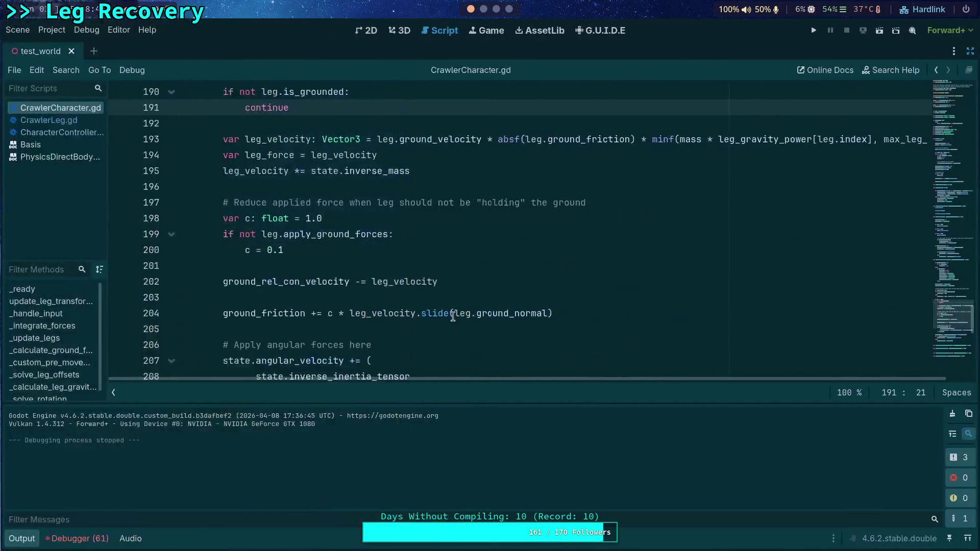
pyautogui.click(21, 538)
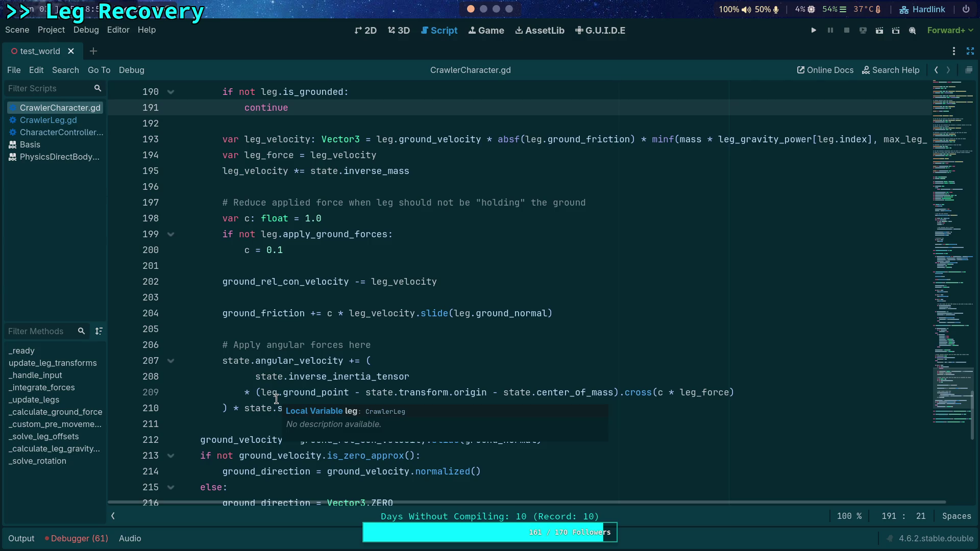
pyautogui.scroll(2, 228, 244)
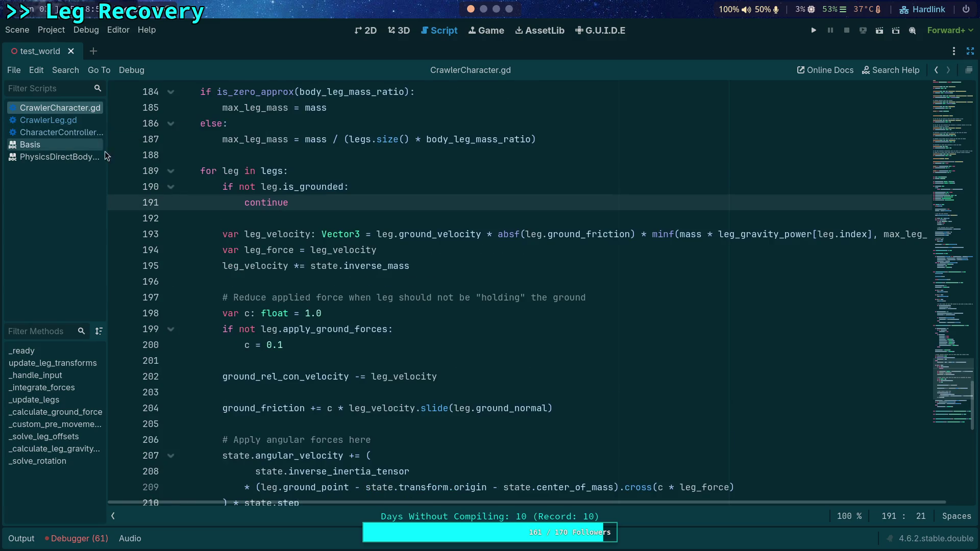
pyautogui.doubleClick(290, 233)
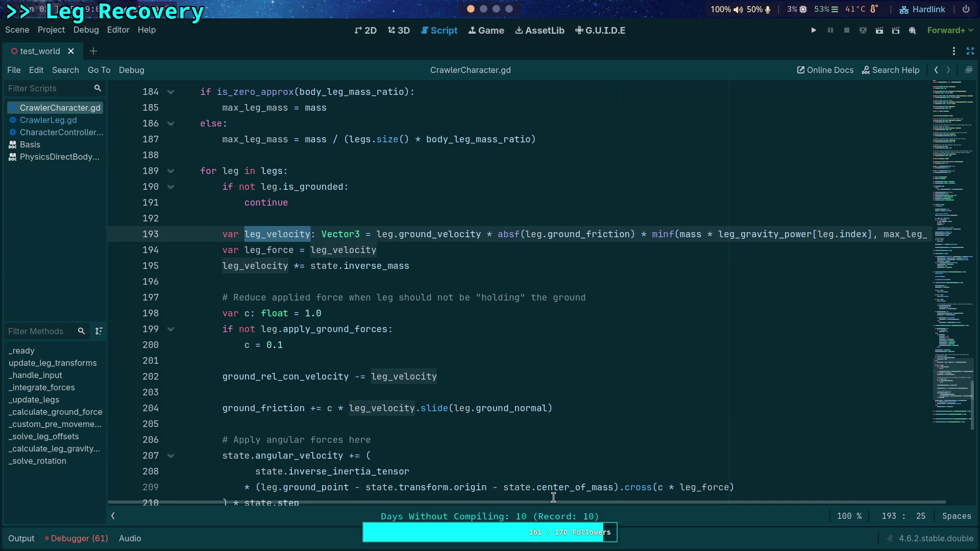
pyautogui.moveTo(559, 504)
pyautogui.mouseDown()
pyautogui.moveTo(595, 505)
pyautogui.moveTo(495, 482)
pyautogui.mouseUp()
pyautogui.scroll(-1, 498, 337)
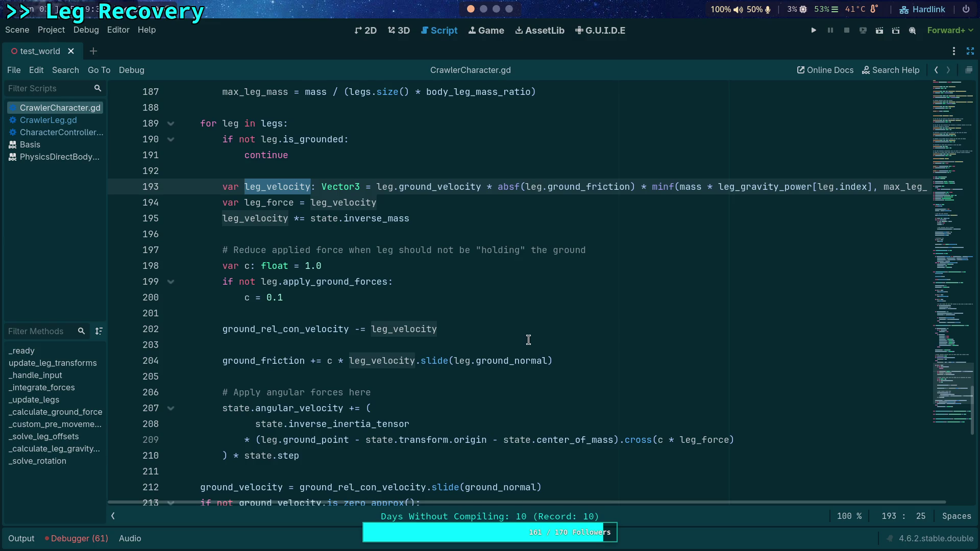
# Change += to -= on line 204 so ground_friction subtracts the leg's slide velocity, then run the game
pyautogui.click(70, 133)
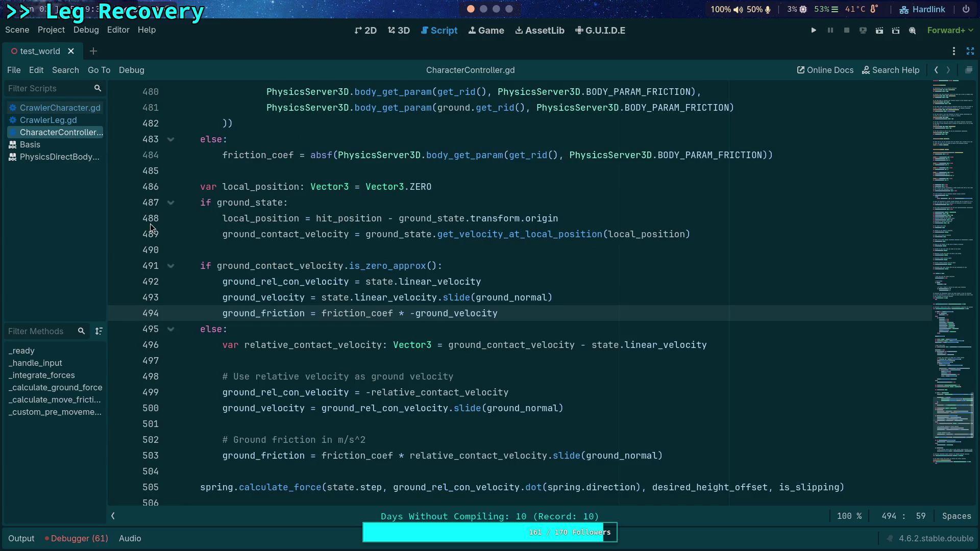
pyautogui.click(78, 110)
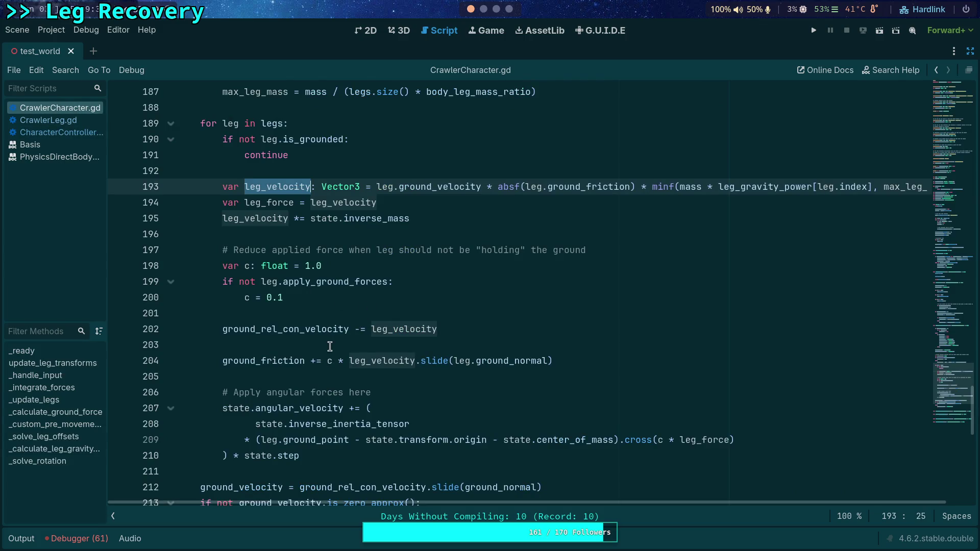
pyautogui.click(312, 360)
pyautogui.write('-')
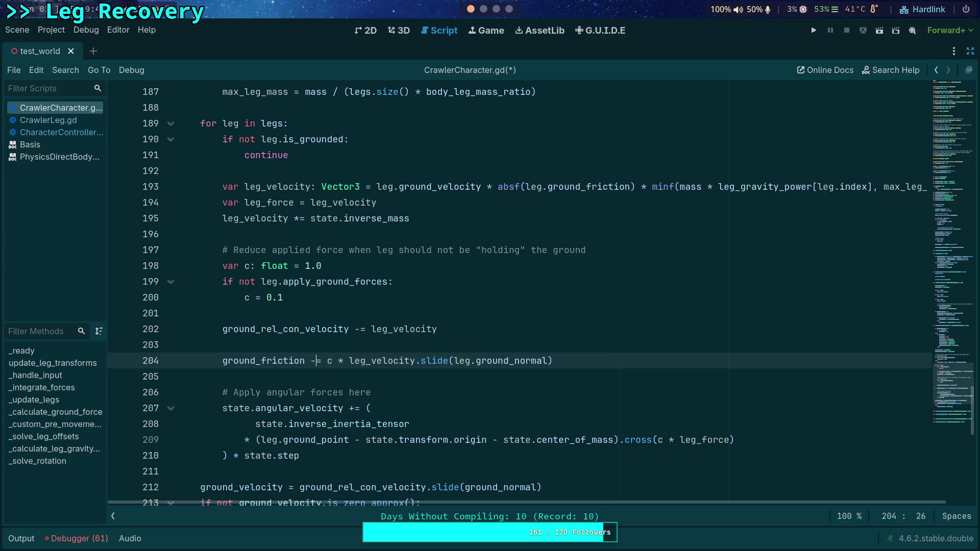
pyautogui.click(267, 347)
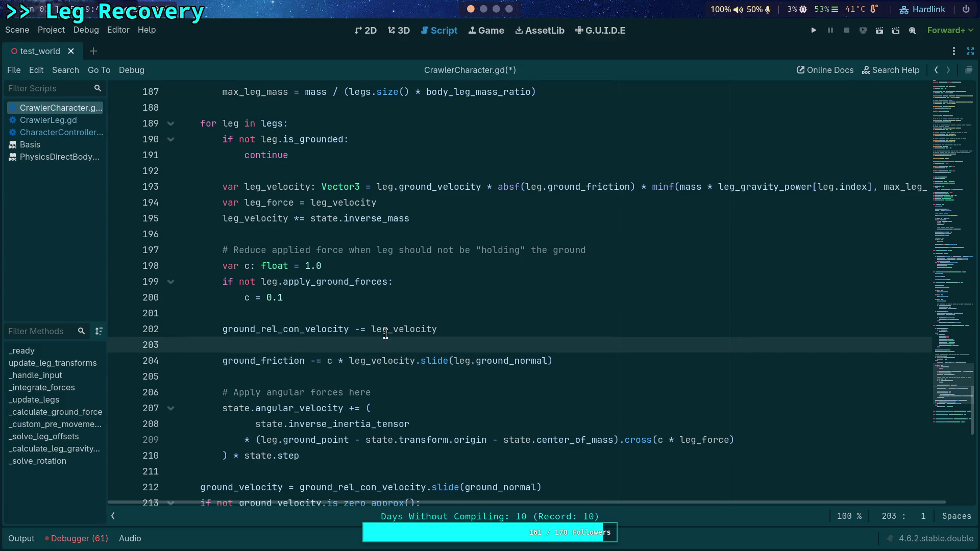
pyautogui.click(814, 30)
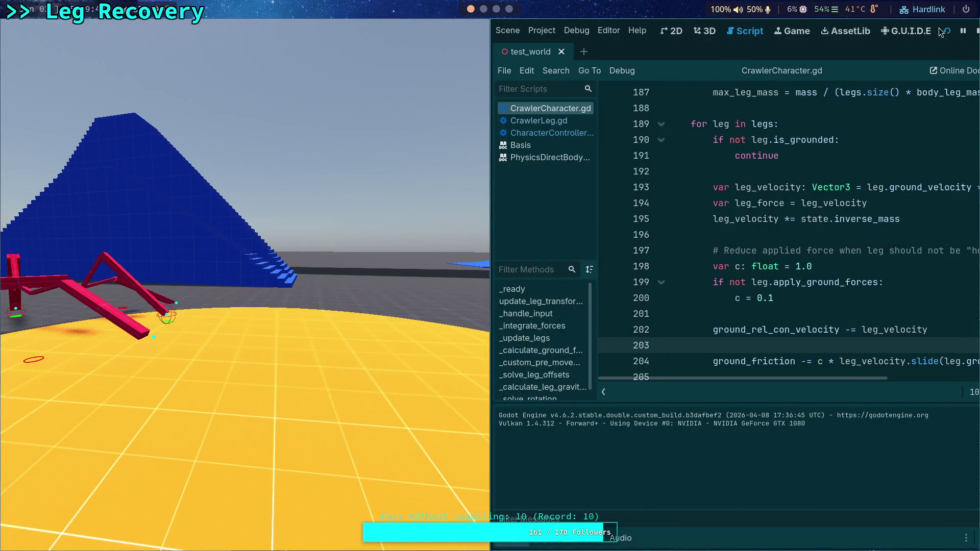
# Stop the test run and collapse the Output panel to show the CrawlerCharacter.gd leg loop
pyautogui.click(975, 32)
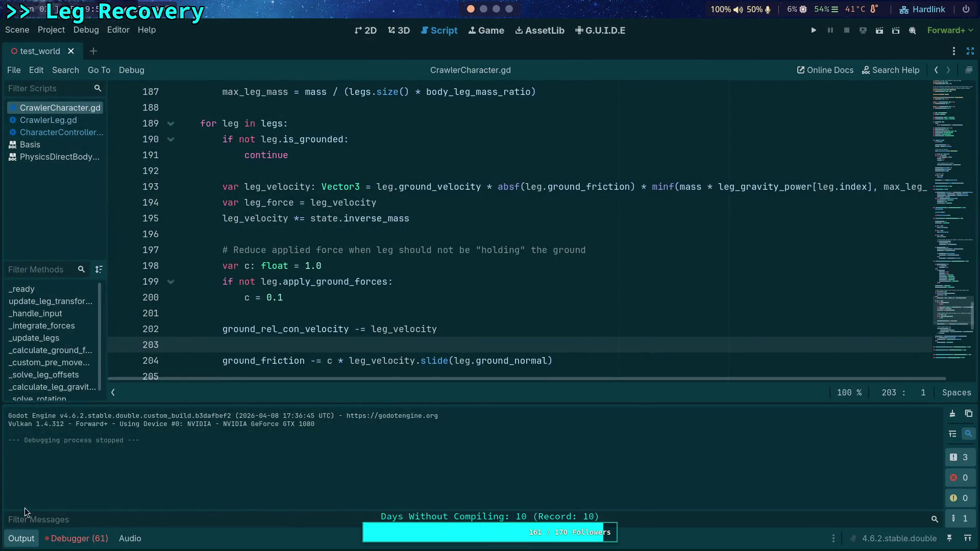
pyautogui.click(22, 539)
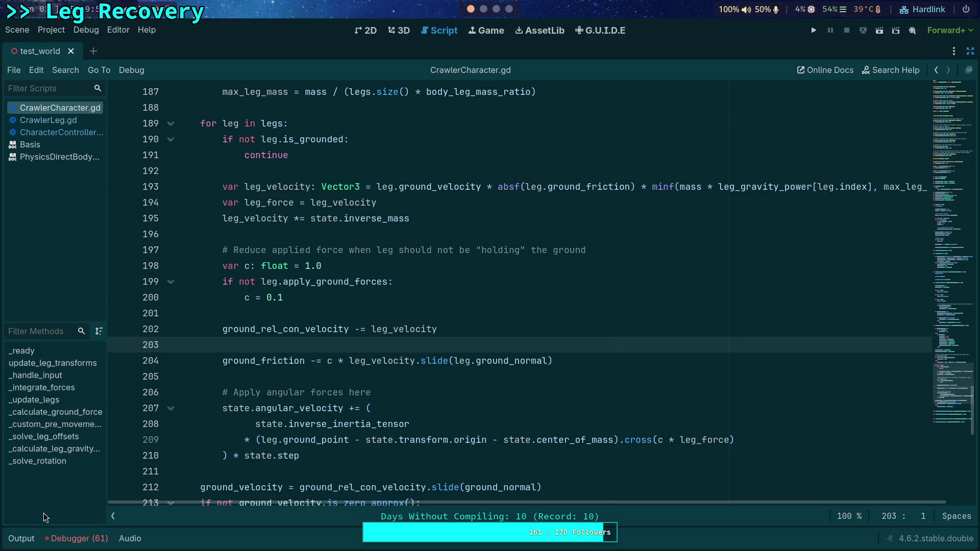
pyautogui.scroll(-1, 316, 393)
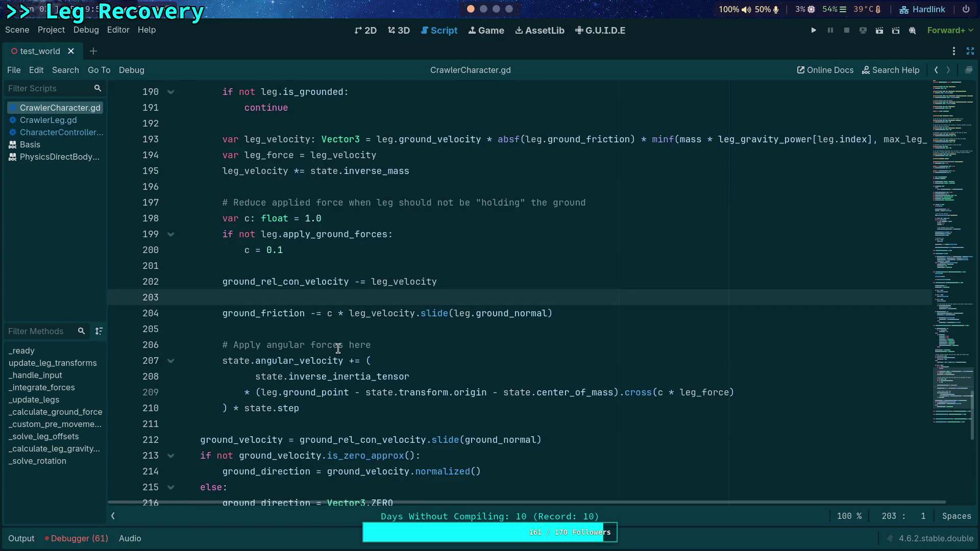
# Highlight ground_rel_con_velocity on line 202 to review its uses
pyautogui.doubleClick(316, 285)
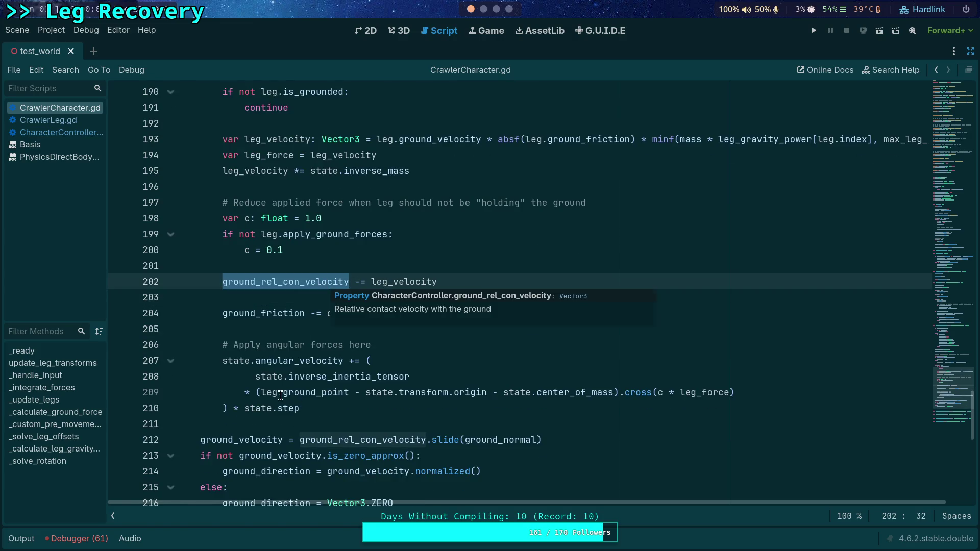
pyautogui.moveTo(280, 395)
pyautogui.scroll(-2, 281, 396)
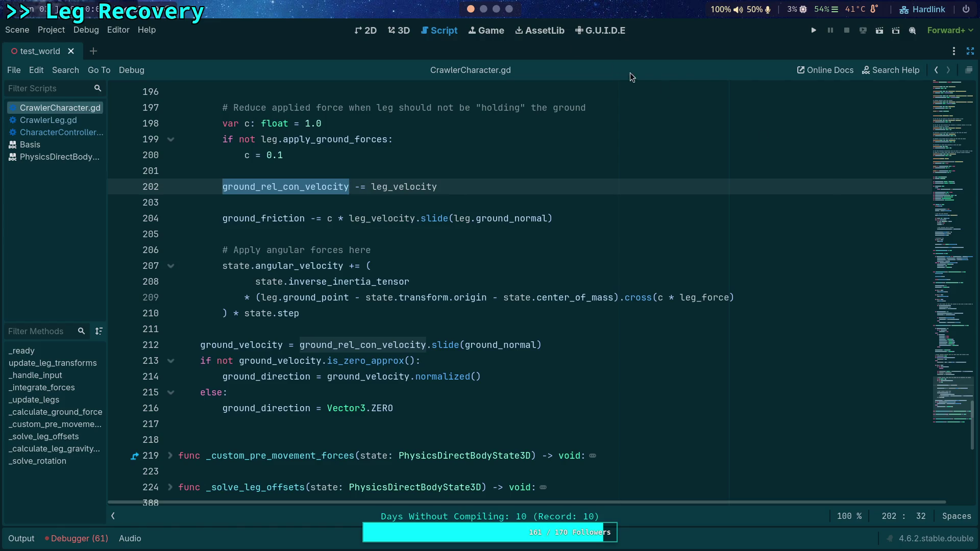
# In the 3D view, select CrawlerBot, enable CharacterController Debug with Friction on, then save and run
pyautogui.click(399, 31)
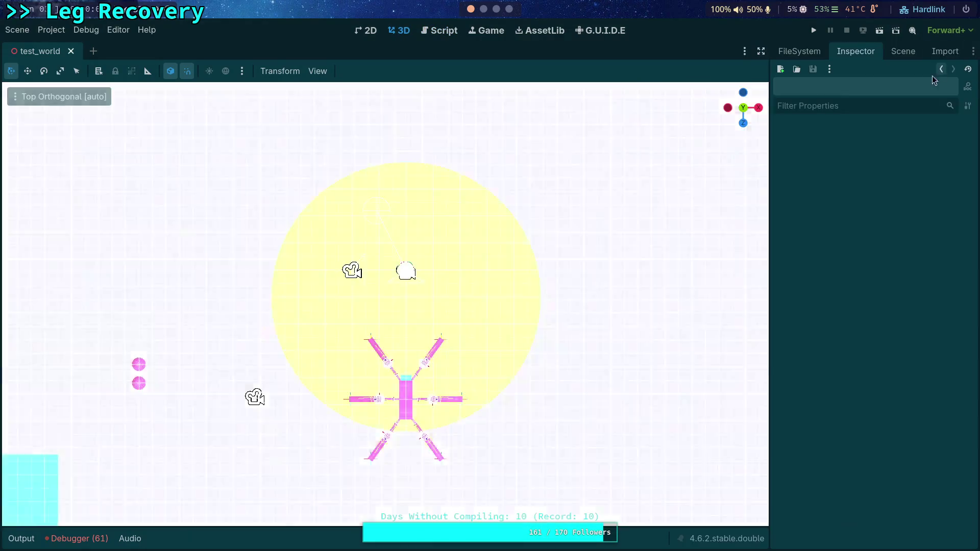
pyautogui.moveTo(561, 306); pyautogui.dragTo(388, 250)
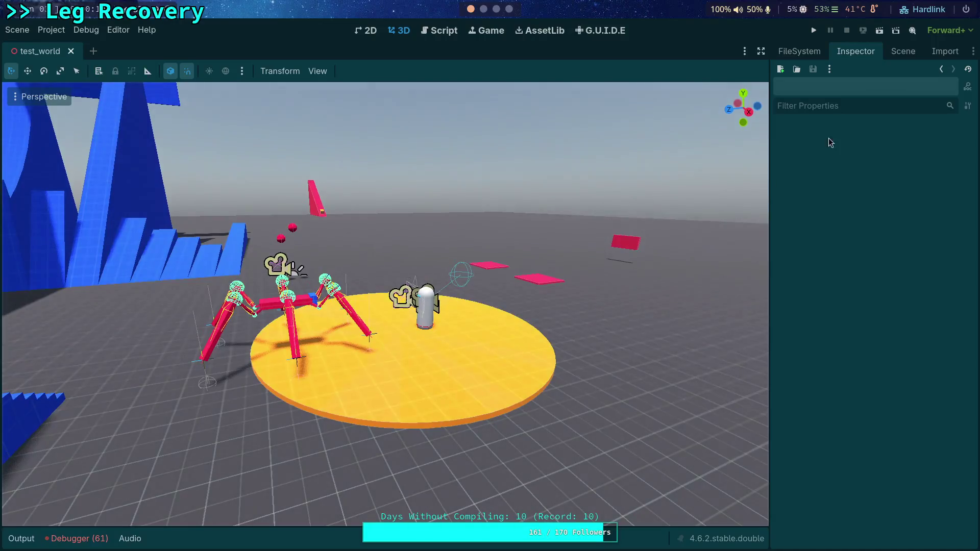
pyautogui.click(903, 51)
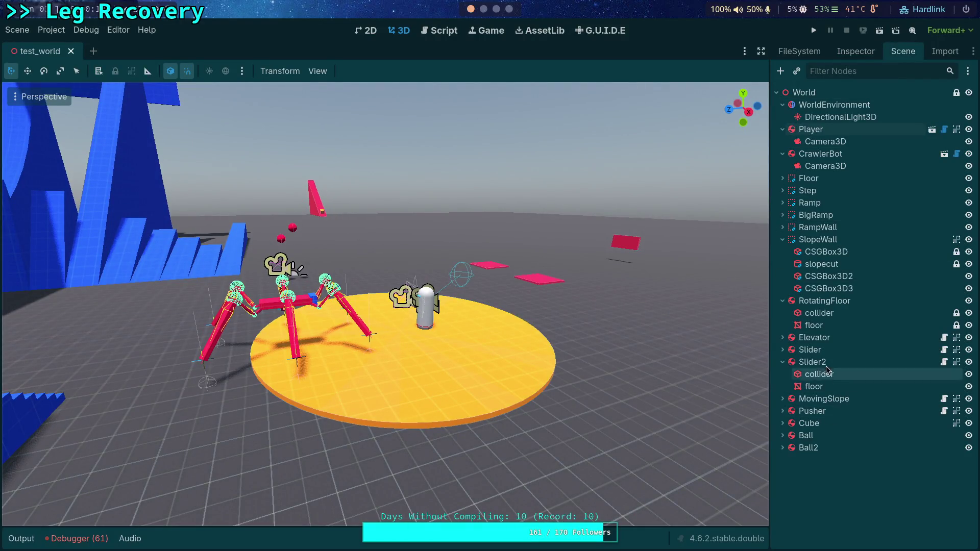
pyautogui.click(820, 154)
pyautogui.click(844, 55)
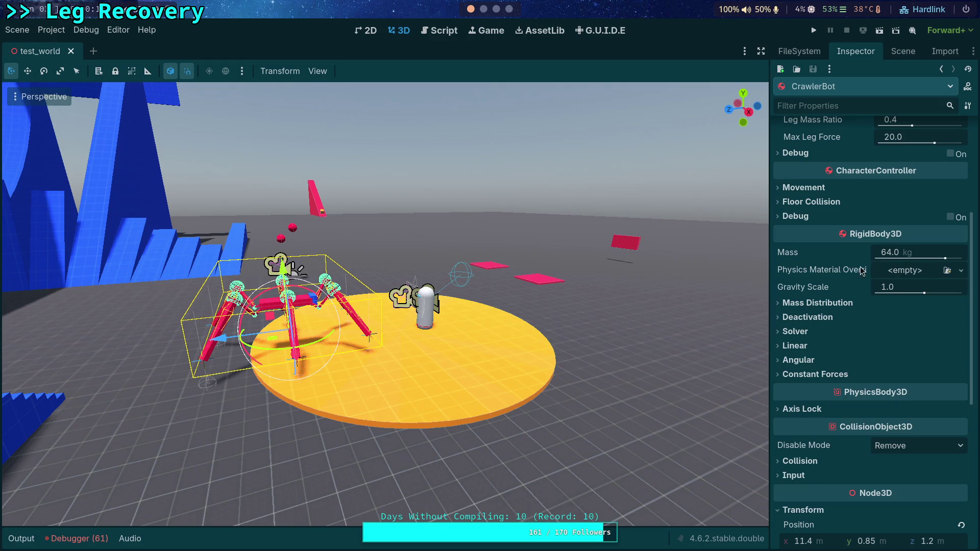
pyautogui.click(797, 216)
pyautogui.click(950, 217)
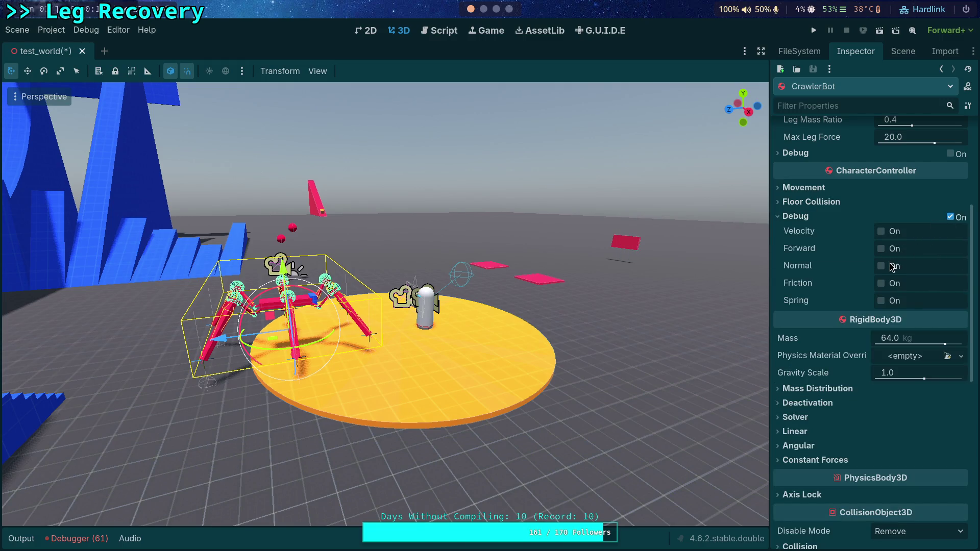
pyautogui.click(882, 284)
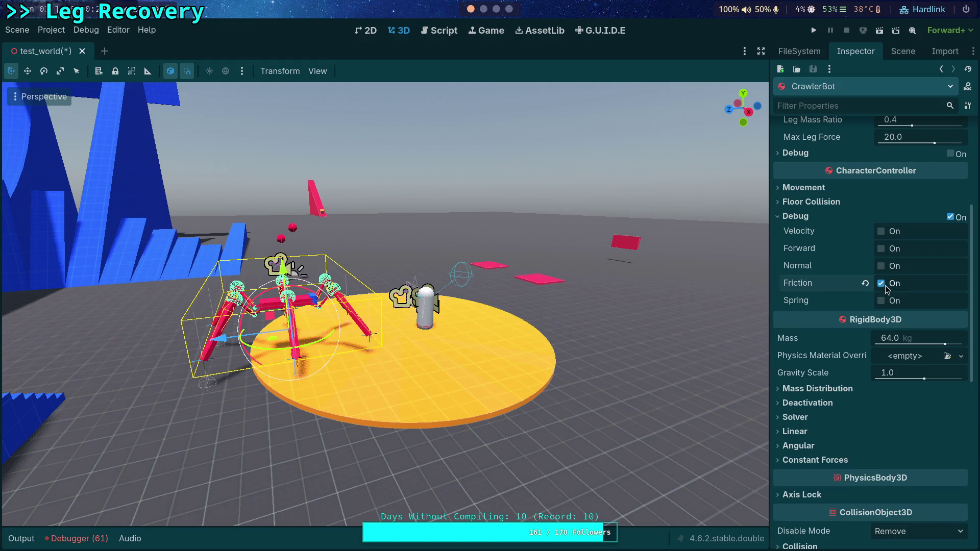
pyautogui.click(815, 31)
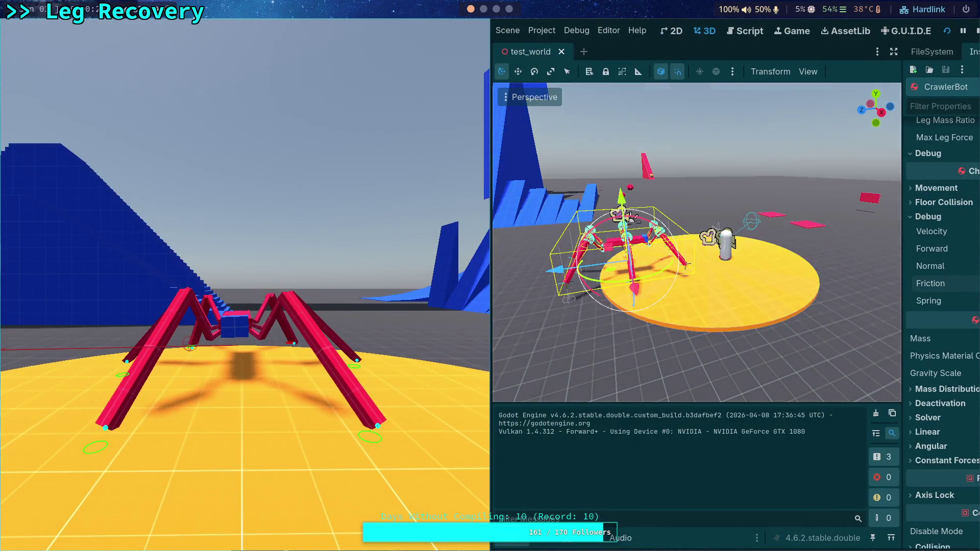
pyautogui.click(976, 31)
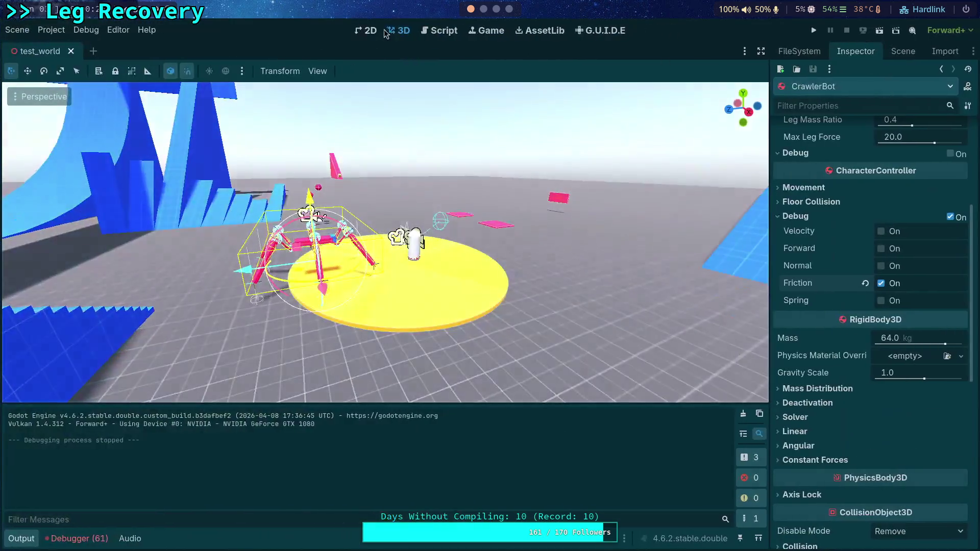
pyautogui.click(438, 30)
pyautogui.doubleClick(308, 266)
pyautogui.scroll(1, 369, 294)
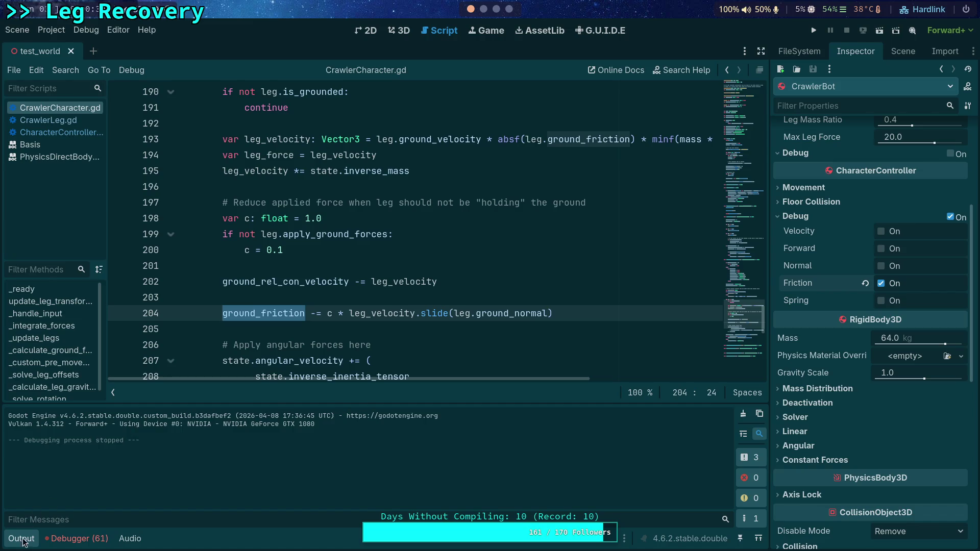
pyautogui.click(23, 538)
pyautogui.scroll(-2, 301, 390)
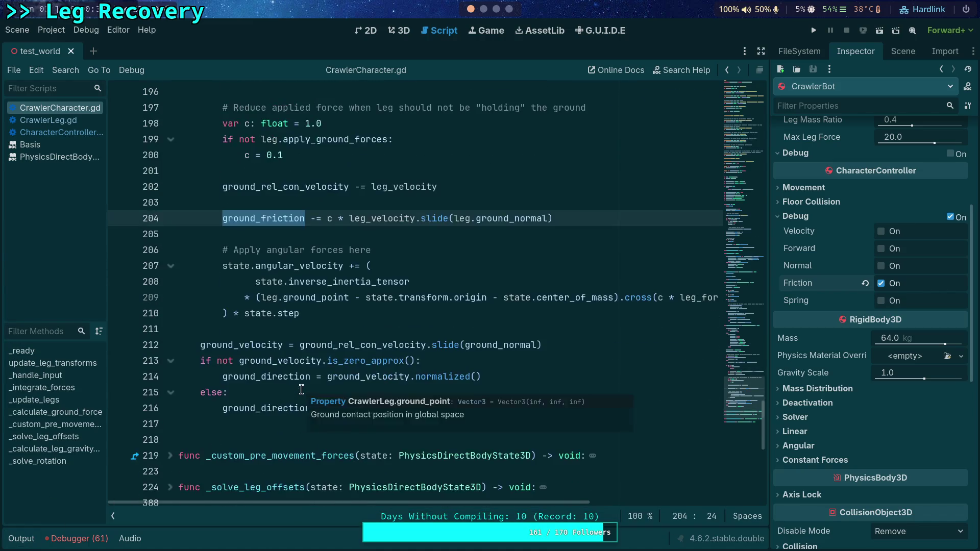
pyautogui.scroll(3, 281, 373)
pyautogui.click(262, 343)
# Change -= to += on line 204 so ground_friction adds the slide term, then run and stop the game
pyautogui.doubleClick(259, 358)
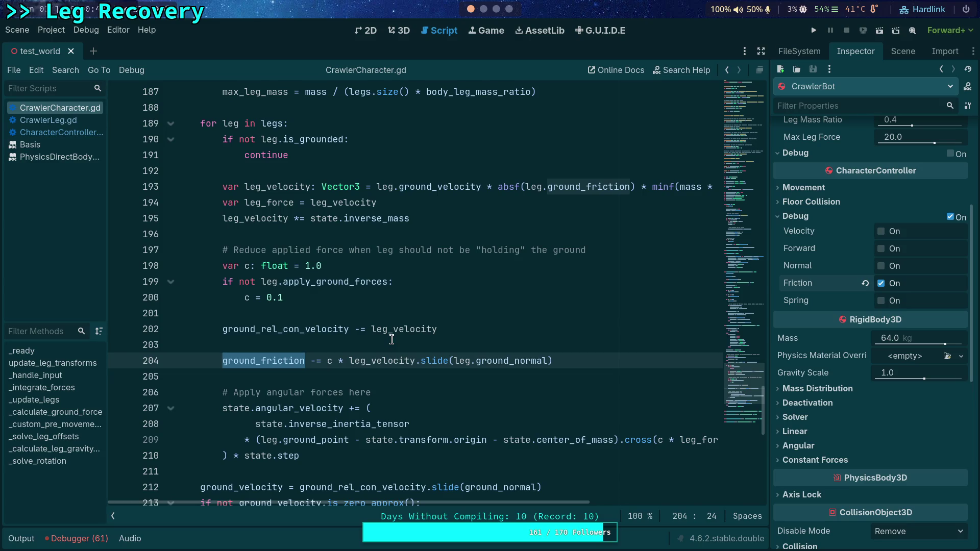
pyautogui.click(313, 361)
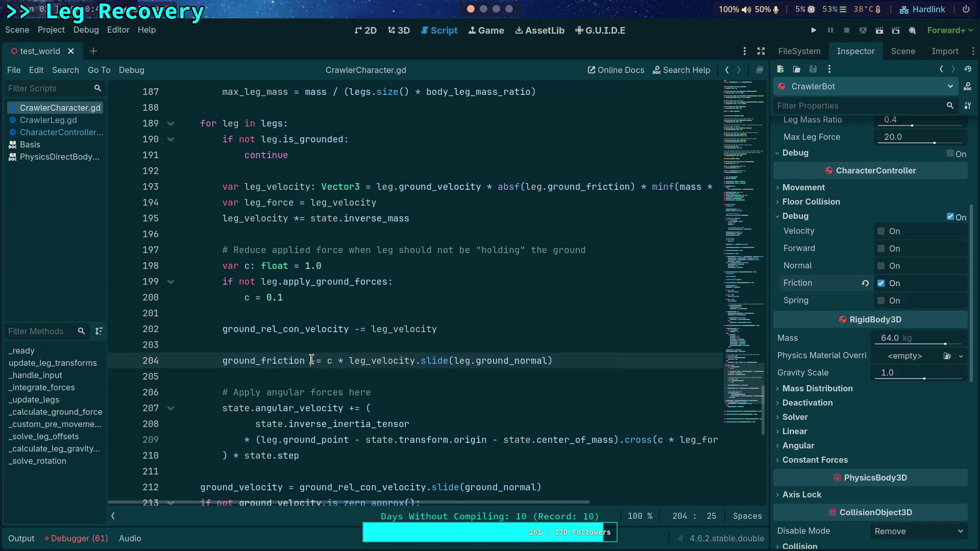
pyautogui.press('BackSpace')
pyautogui.write('+')
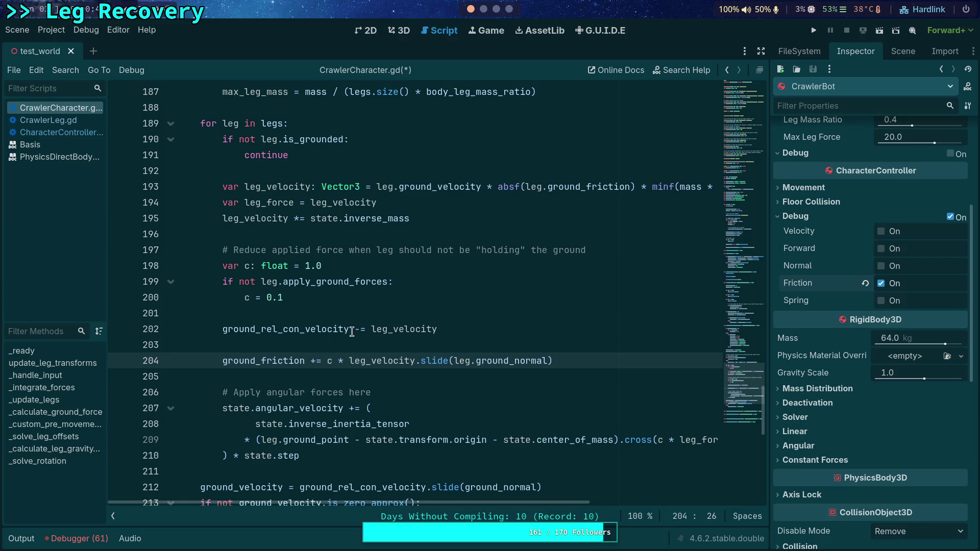
pyautogui.click(814, 30)
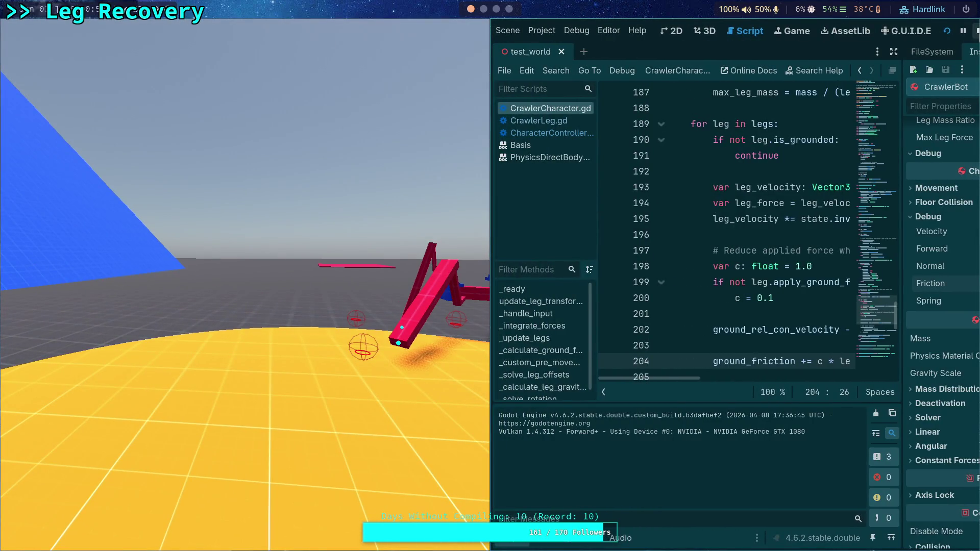
pyautogui.press('F8')
# Move the Player capsule along Z in the 3D view and rerun test_world twice before returning to the script
pyautogui.click(397, 33)
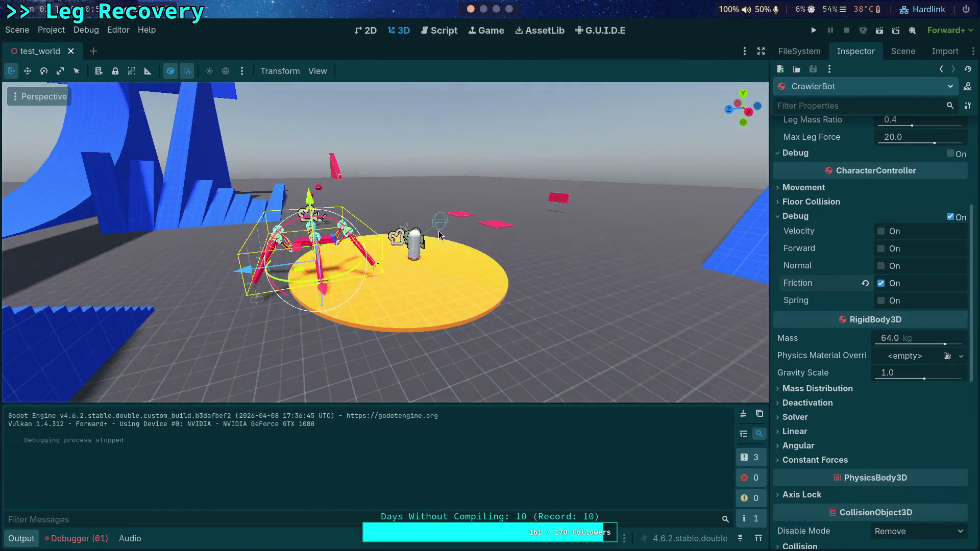
pyautogui.click(415, 245)
pyautogui.moveTo(449, 255); pyautogui.dragTo(553, 241)
pyautogui.click(813, 30)
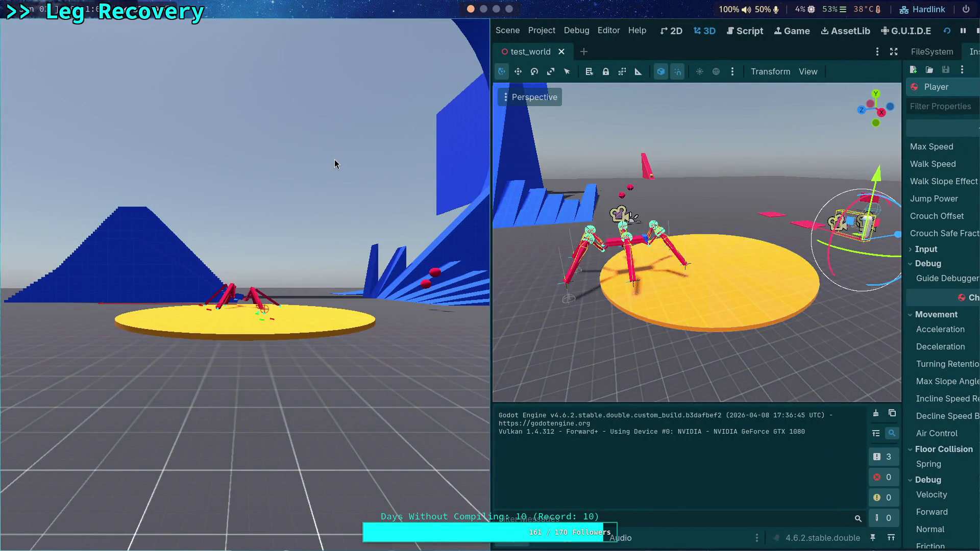
pyautogui.click(977, 31)
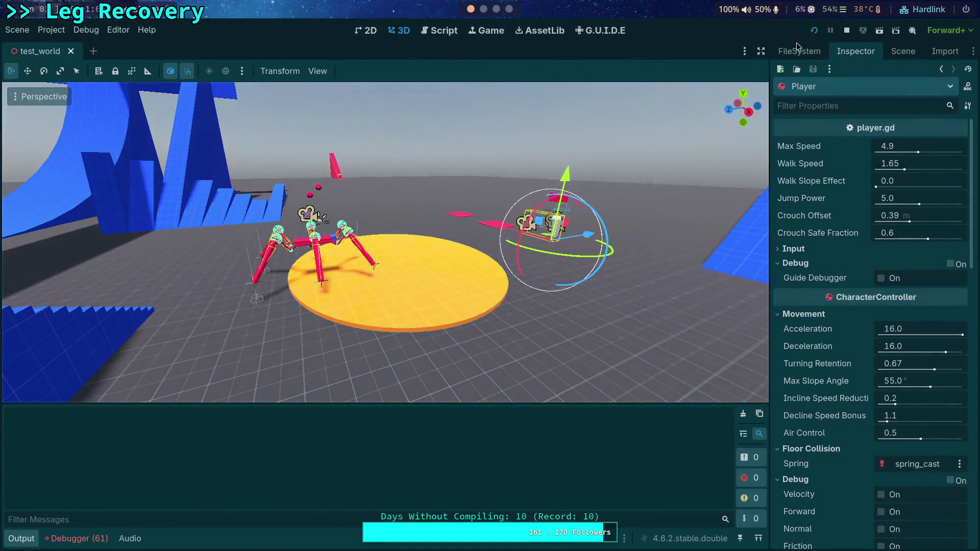
pyautogui.click(814, 30)
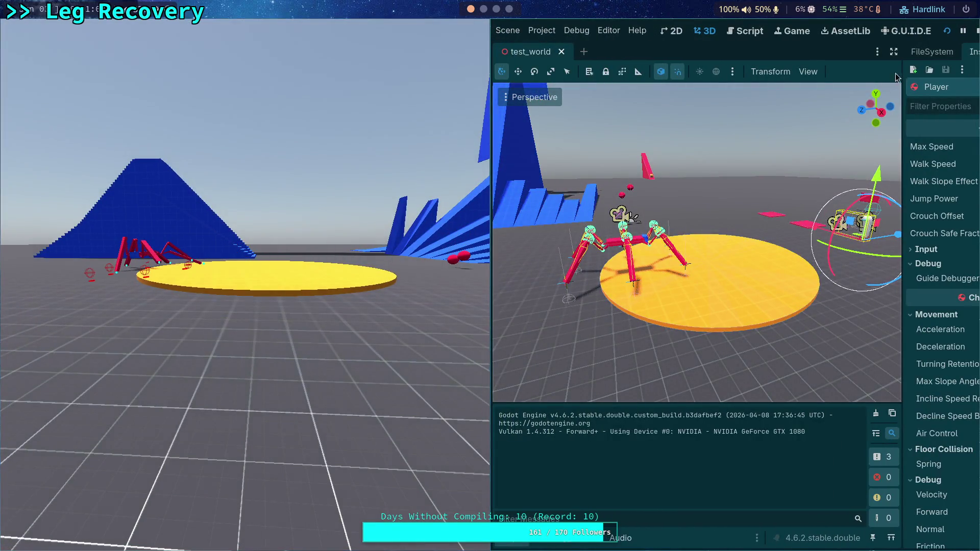
pyautogui.press('F8')
pyautogui.click(427, 30)
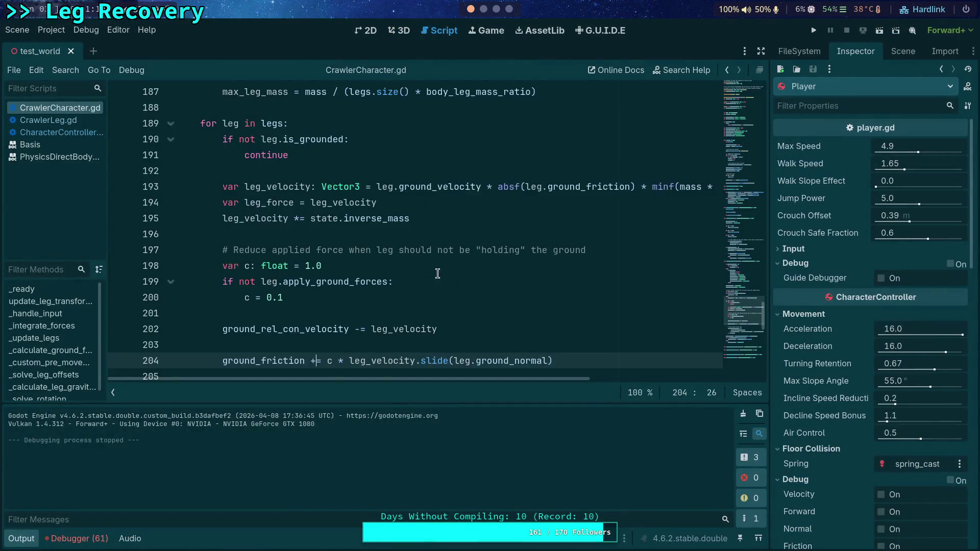
# Collapse the Output panel and highlight leg_velocity's uses around line 204
pyautogui.click(23, 539)
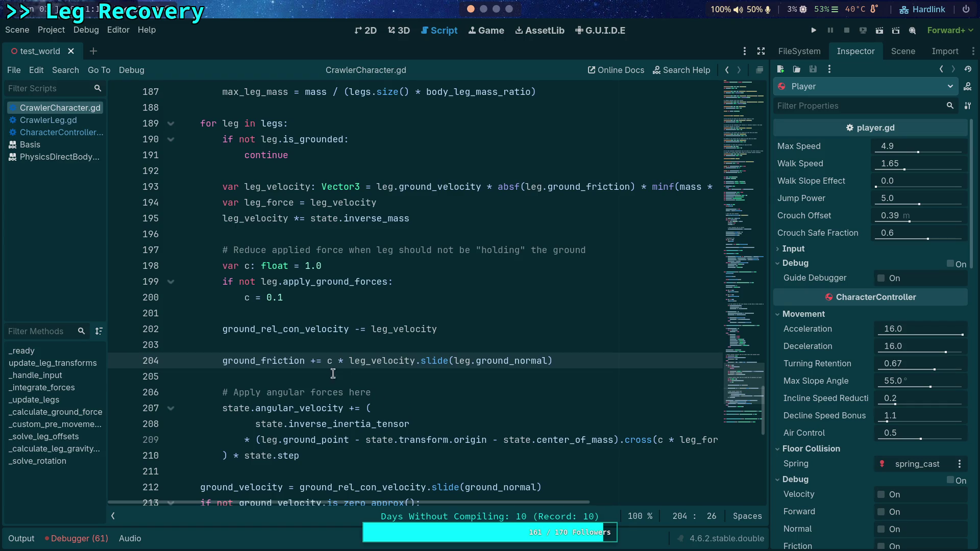
pyautogui.click(310, 361)
pyautogui.scroll(-2, 448, 393)
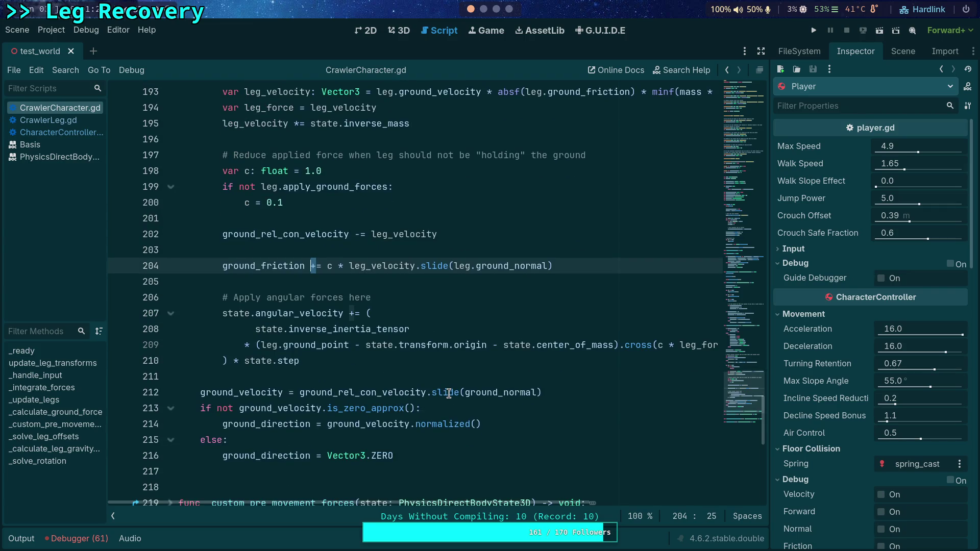
pyautogui.moveTo(445, 389)
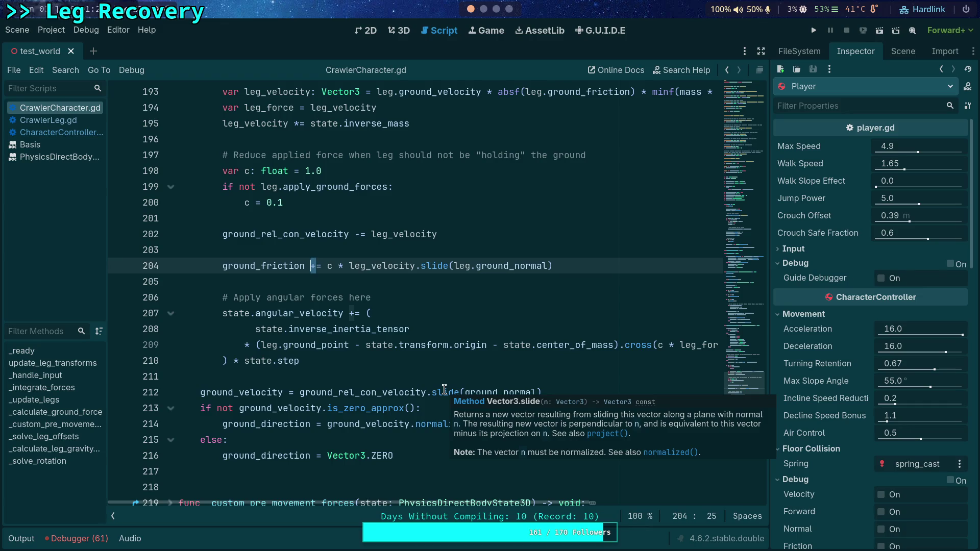
pyautogui.doubleClick(378, 234)
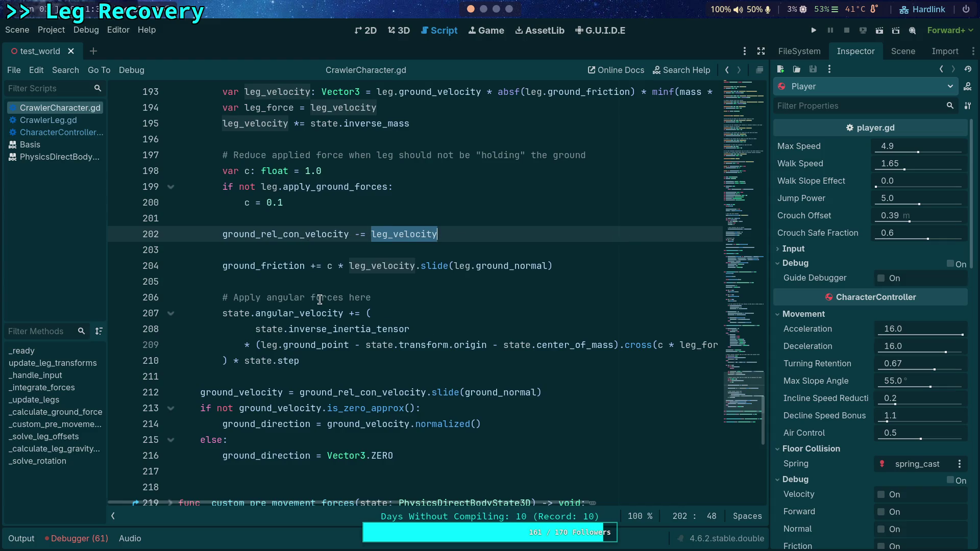
# Change '+=' back to '-=' on line 204, then run and stop the game
pyautogui.click(311, 266)
pyautogui.press('Delete')
pyautogui.write('-')
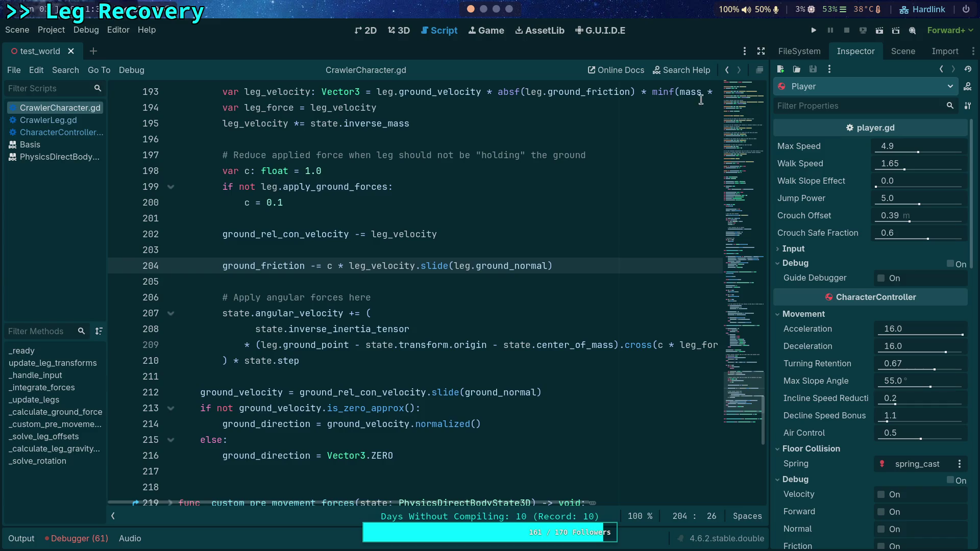
pyautogui.click(814, 30)
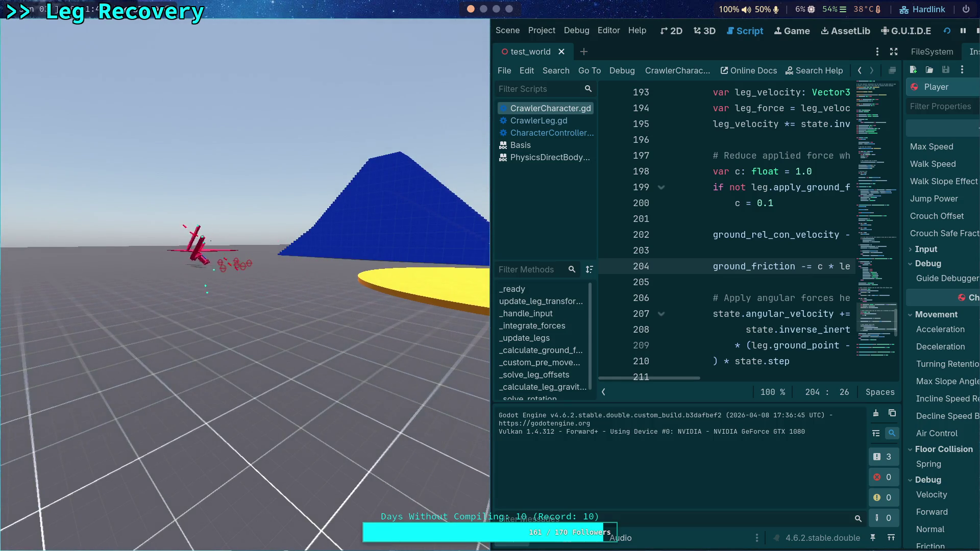
pyautogui.click(976, 32)
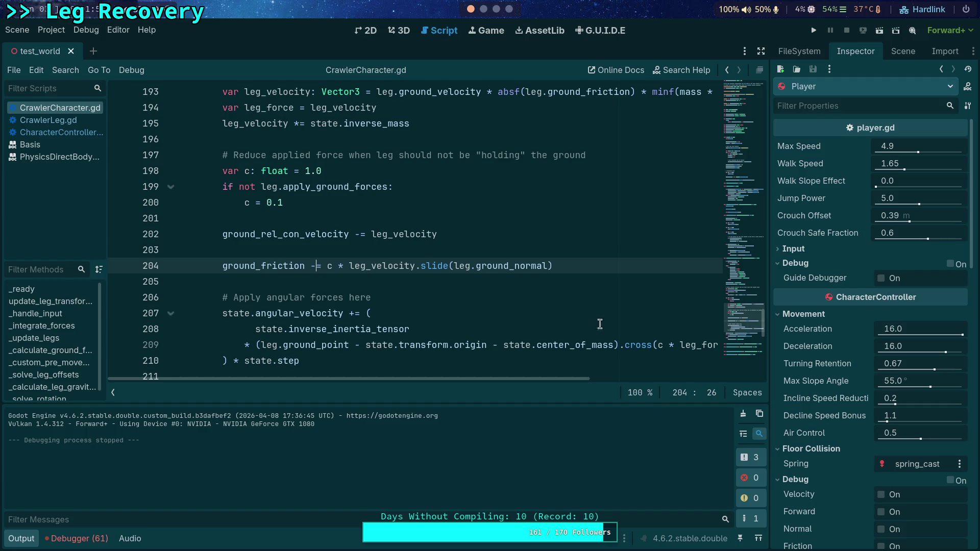
# Collapse the Output panel and highlight ground_rel_con_velocity's uses in the leg loop
pyautogui.click(22, 538)
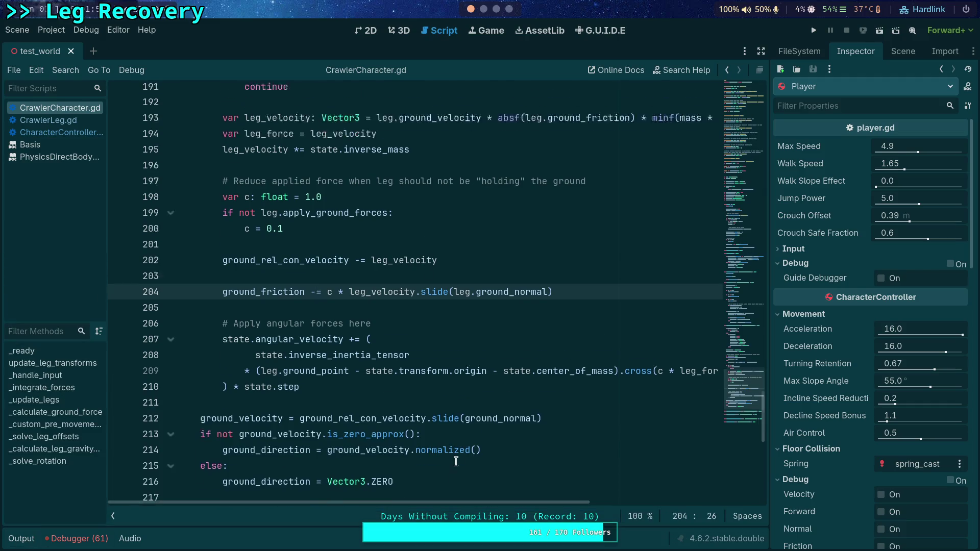
pyautogui.scroll(2, 439, 444)
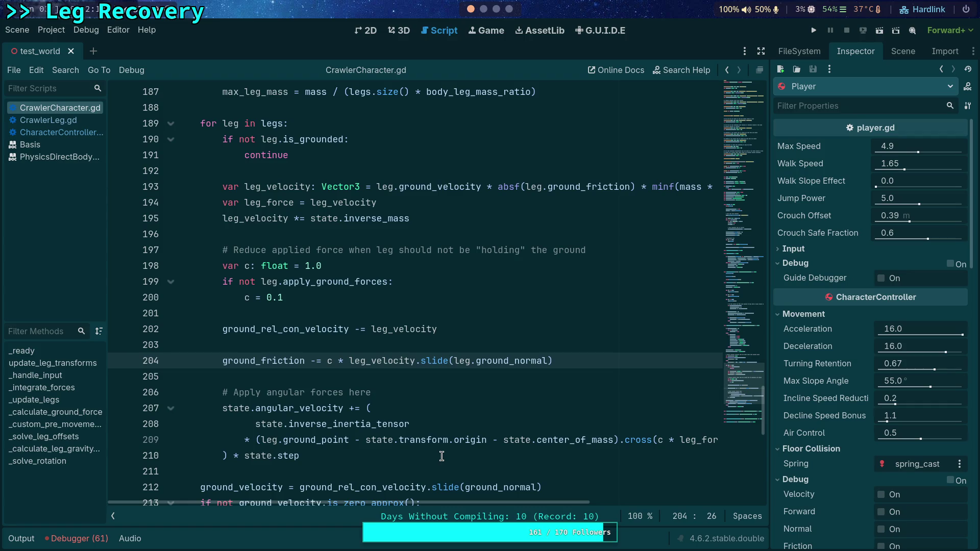
pyautogui.moveTo(351, 357)
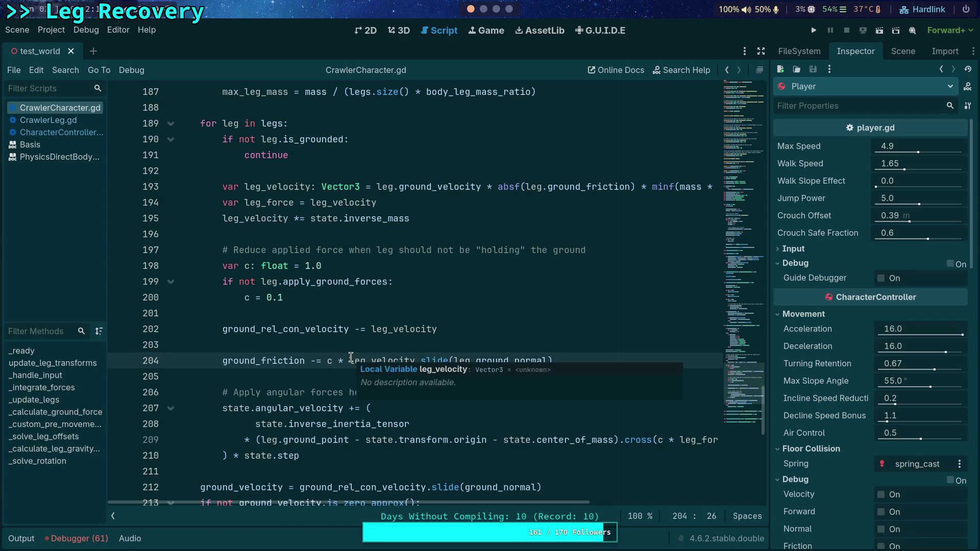
pyautogui.scroll(-1, 316, 359)
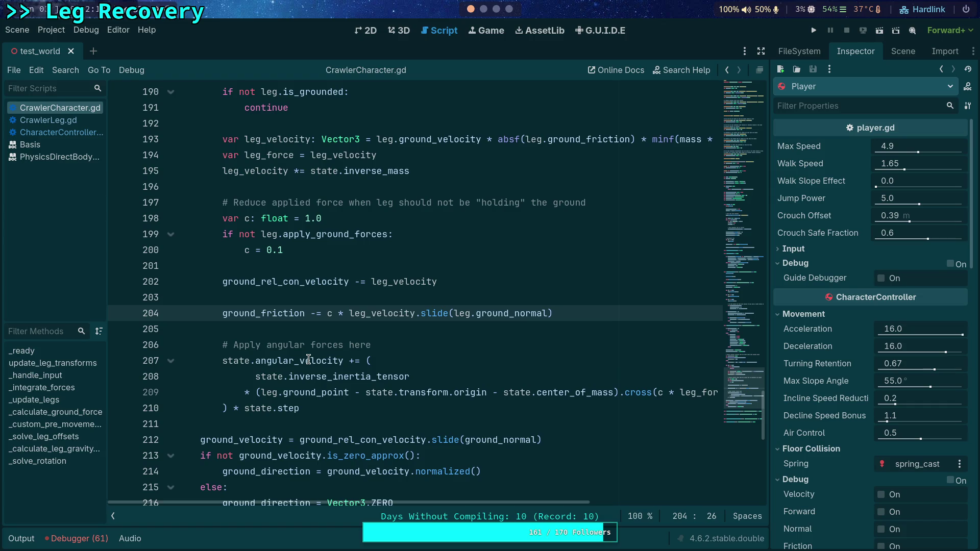
pyautogui.scroll(-1, 309, 360)
pyautogui.scroll(-1, 308, 360)
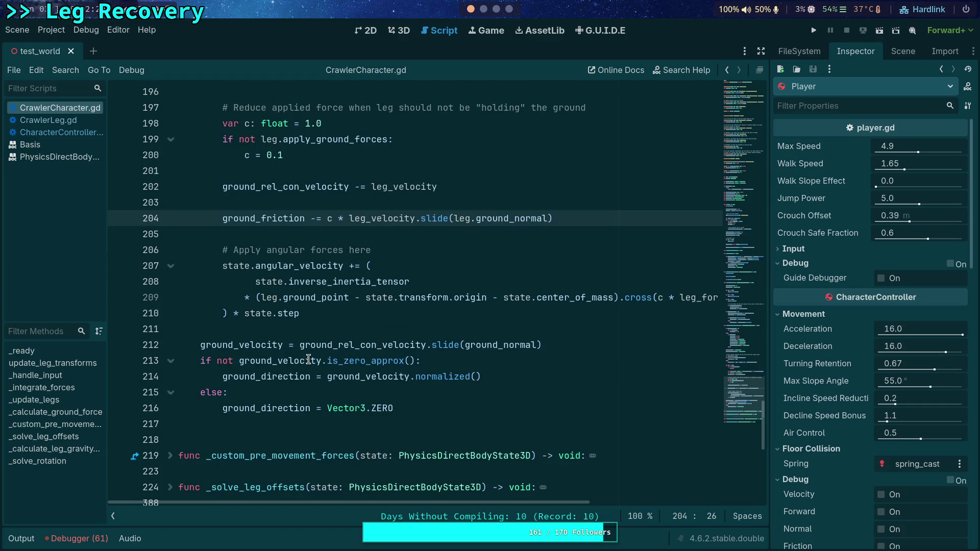
pyautogui.doubleClick(326, 340)
pyautogui.scroll(2, 327, 339)
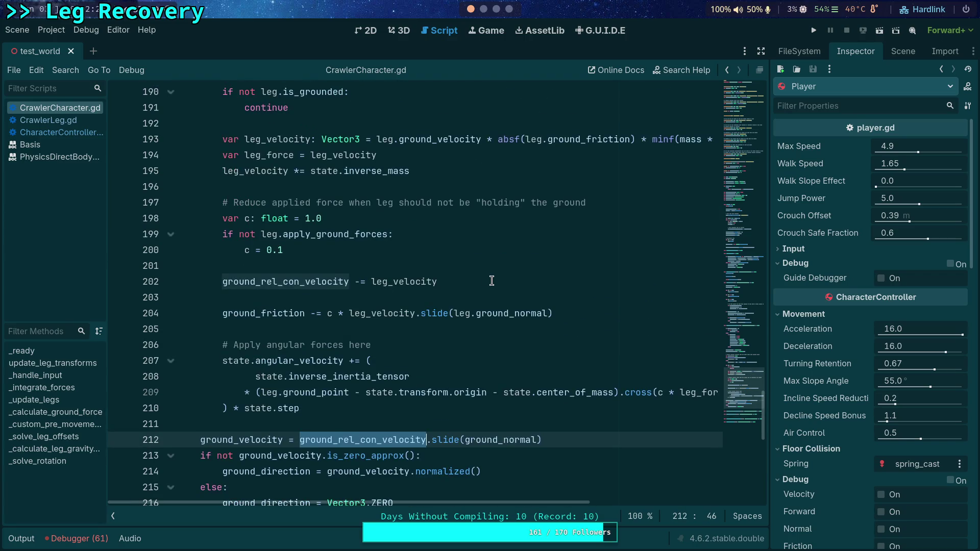
pyautogui.scroll(-1, 492, 280)
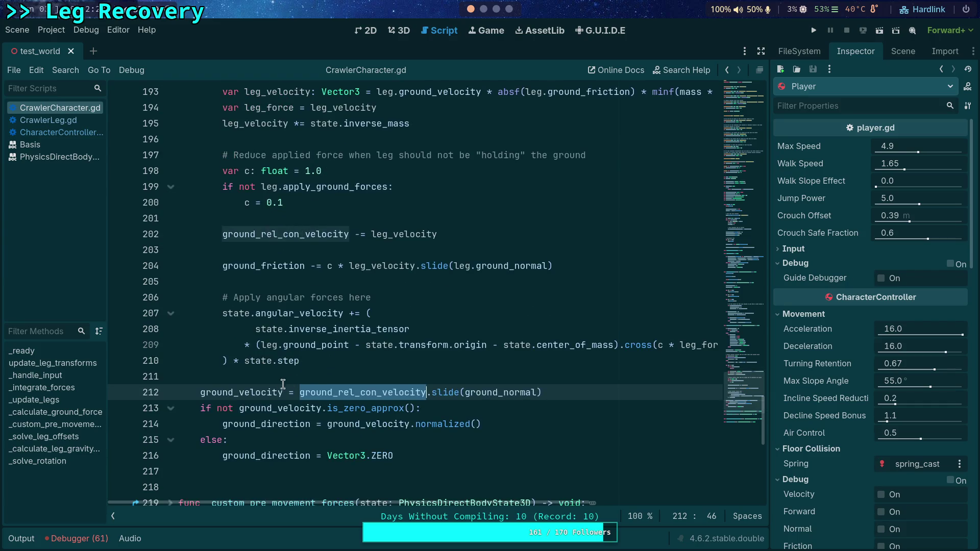
pyautogui.moveTo(266, 389)
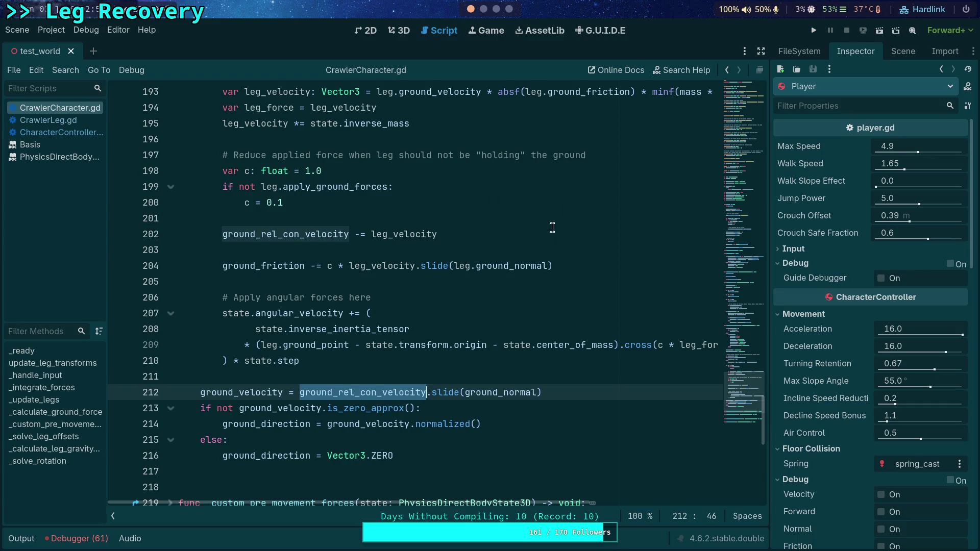
pyautogui.scroll(2, 557, 214)
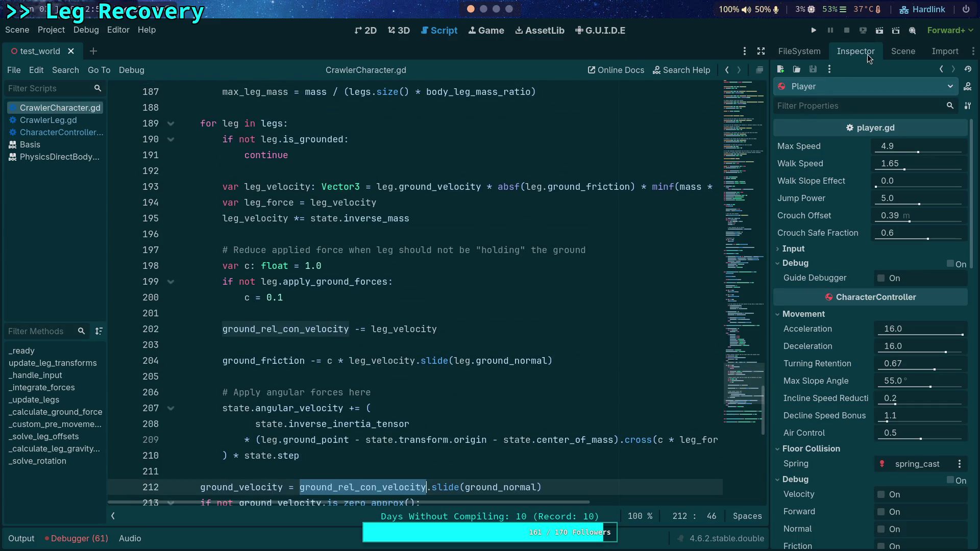
# Turn on distraction-free mode and scroll through the leg loop code
pyautogui.click(762, 52)
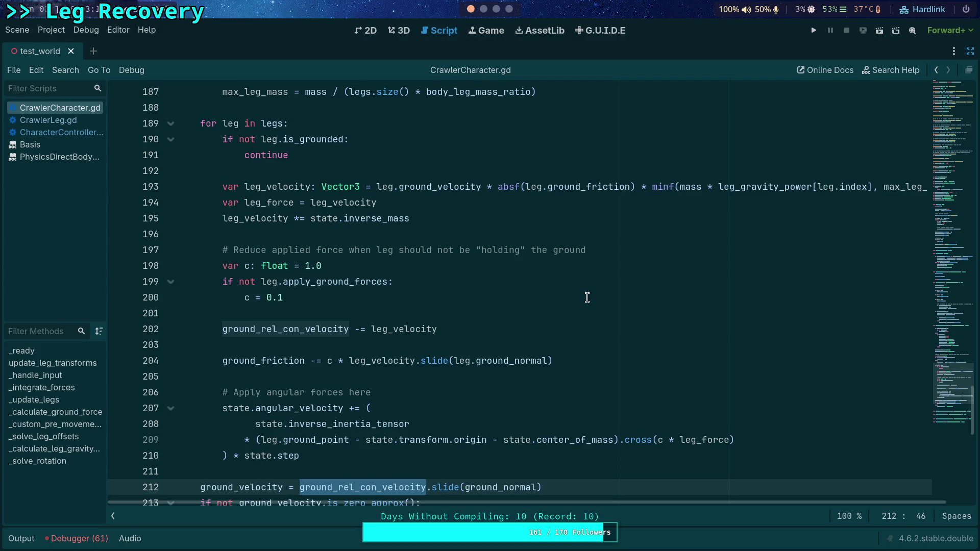
pyautogui.scroll(2, 457, 304)
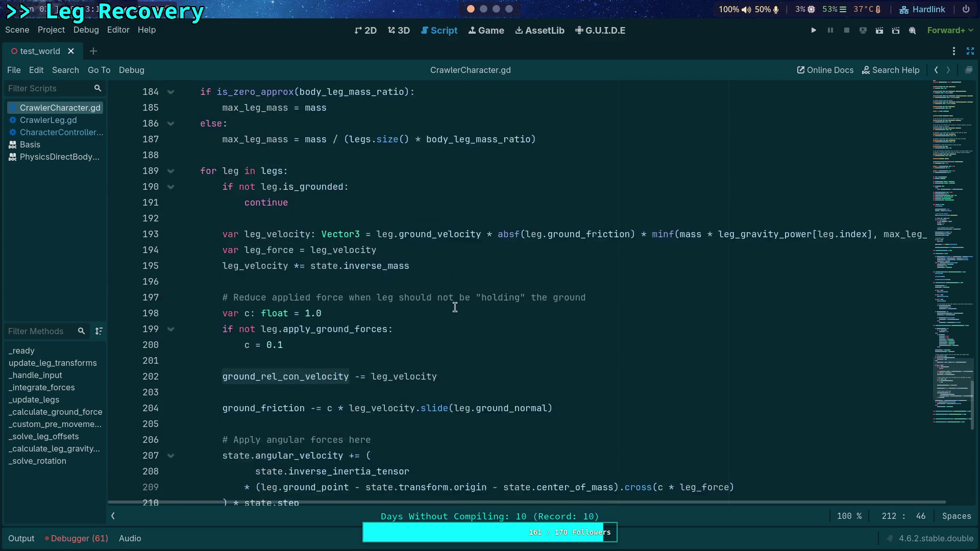
pyautogui.scroll(5, 460, 351)
pyautogui.scroll(-3, 467, 355)
pyautogui.scroll(-4, 469, 357)
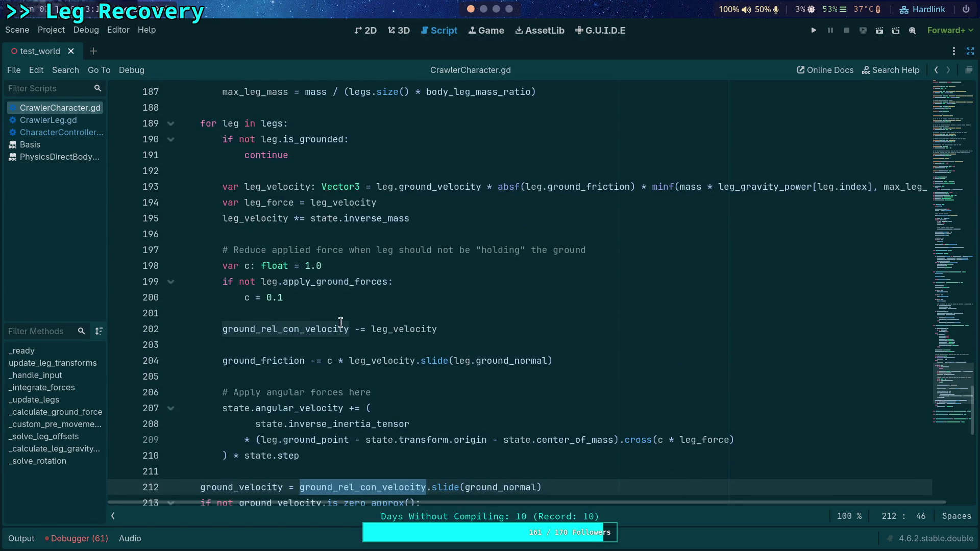
# Set a breakpoint on line 193, run the game, minimize it and continue to the next leg
pyautogui.click(121, 189)
pyautogui.click(815, 31)
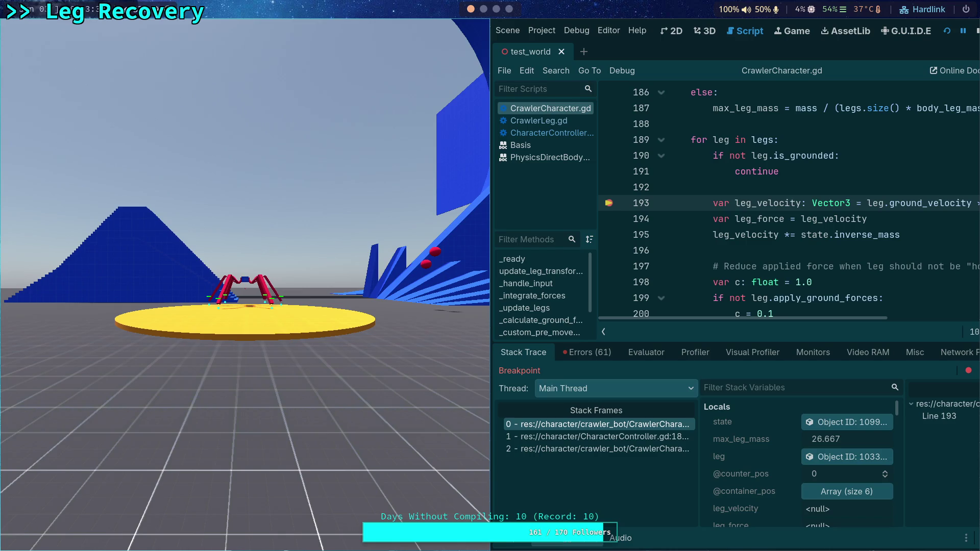
pyautogui.press('super+m')
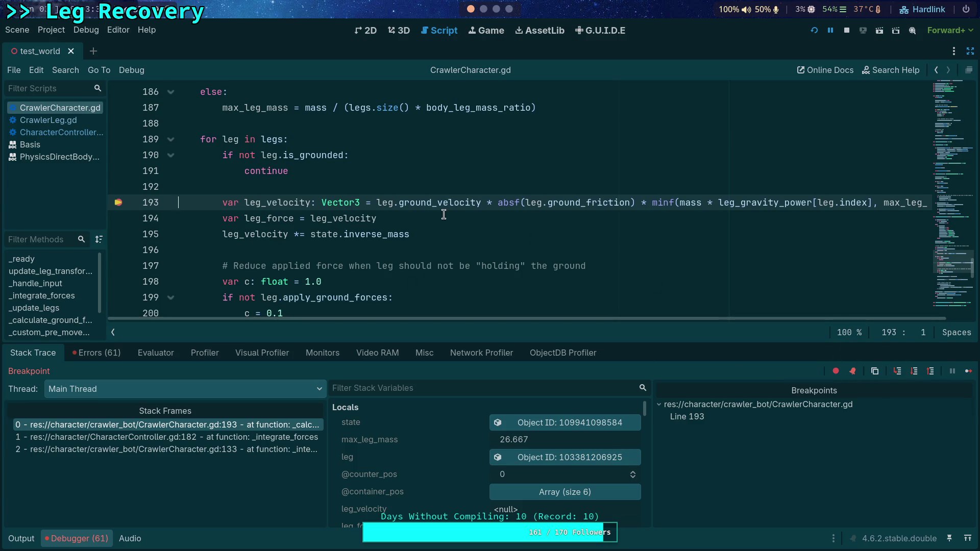
pyautogui.moveTo(455, 197)
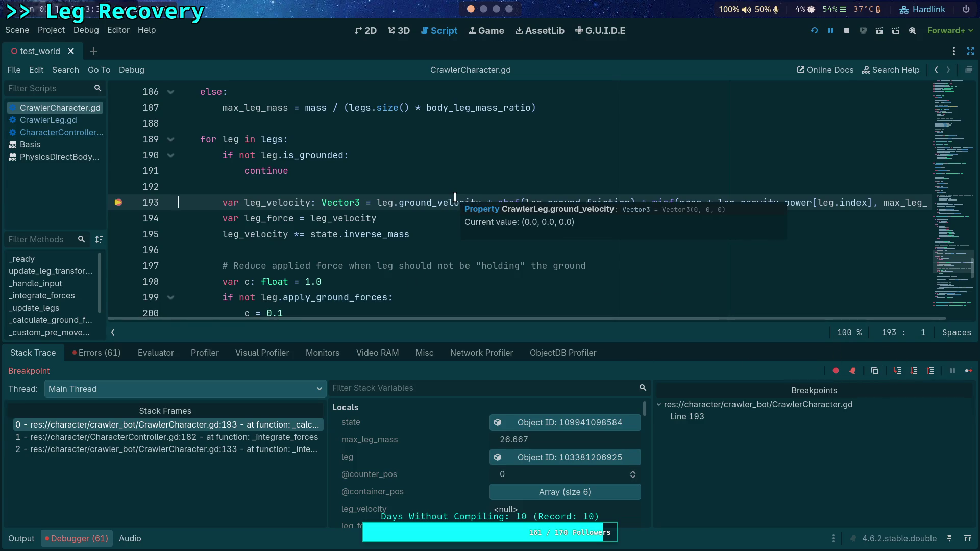
pyautogui.press('F12')
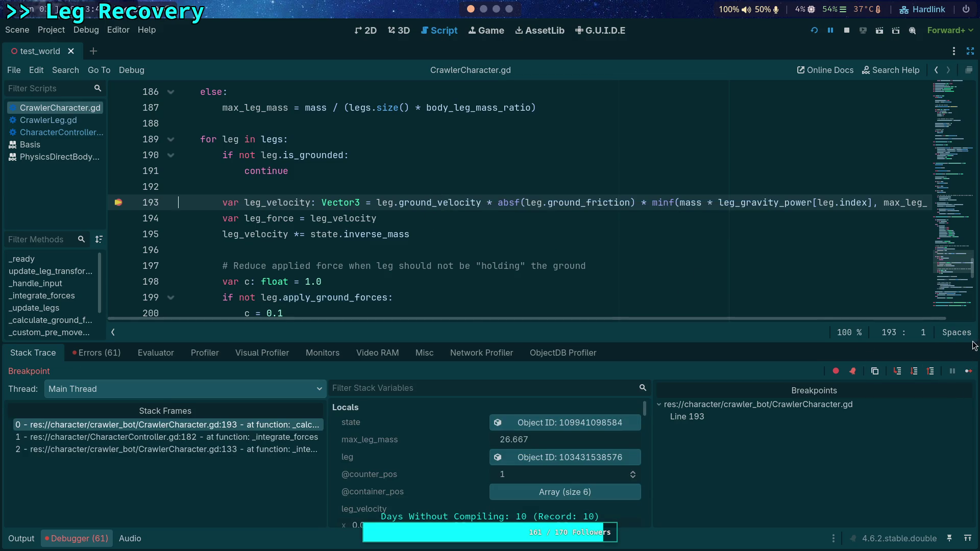
pyautogui.moveTo(796, 206)
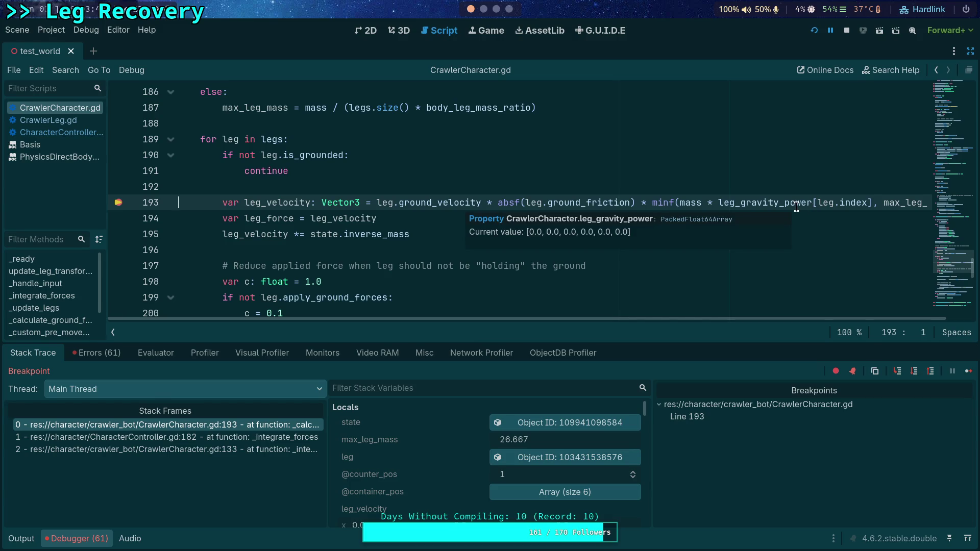
# Switch the breakpoint to line 189 and back to 193, continuing until a grounded leg reaches line 193
pyautogui.click(119, 139)
pyautogui.click(119, 202)
pyautogui.click(968, 371)
pyautogui.click(119, 265)
pyautogui.click(118, 202)
pyautogui.scroll(-2, 515, 240)
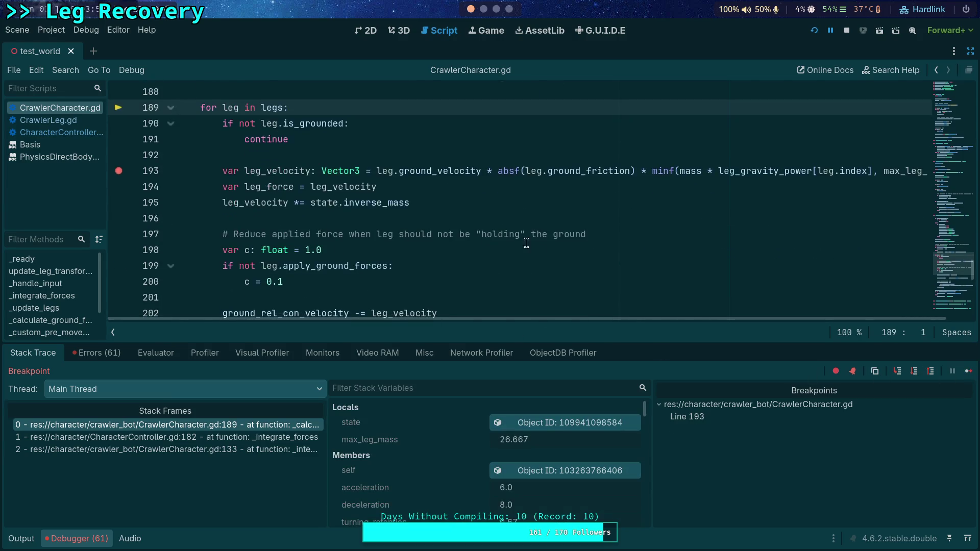
pyautogui.scroll(1, 515, 241)
pyautogui.moveTo(757, 218)
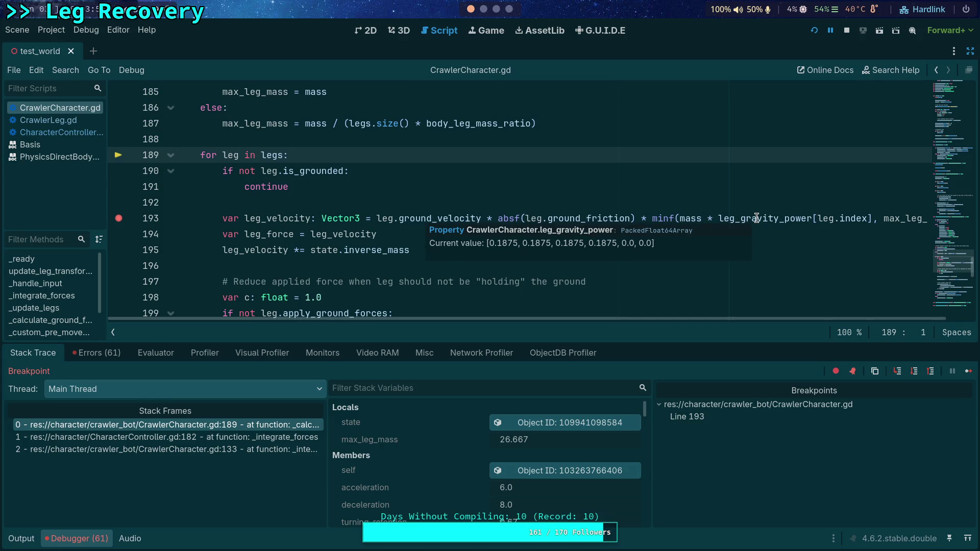
pyautogui.moveTo(566, 215)
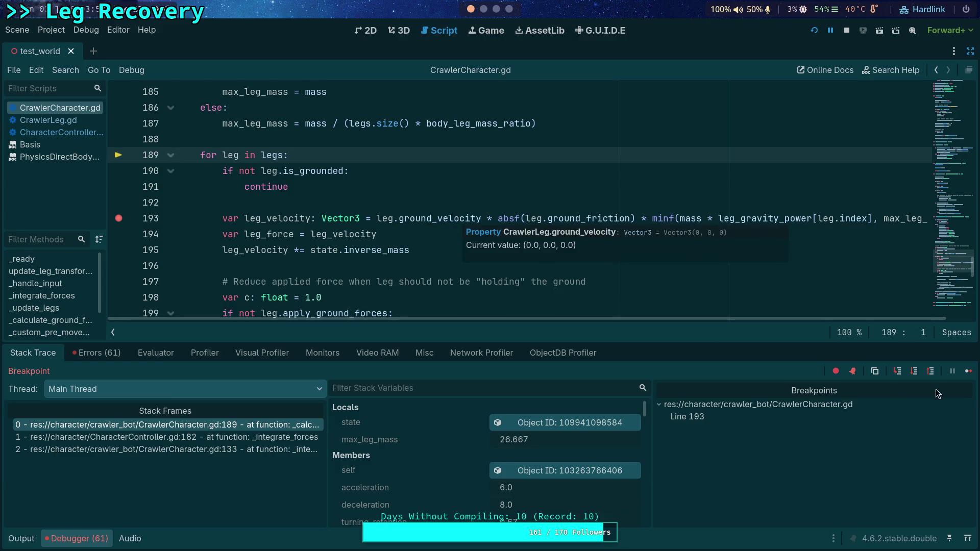
pyautogui.click(968, 371)
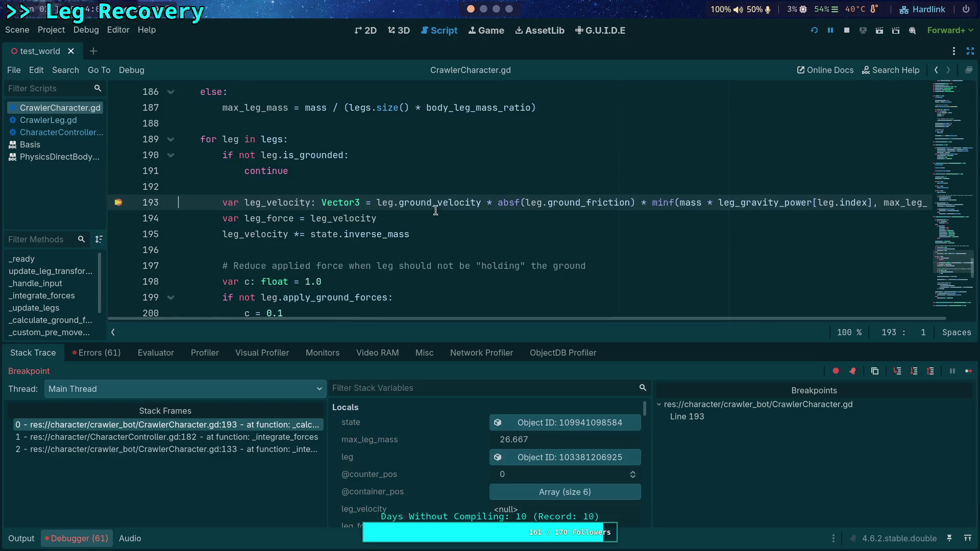
# Step over to line 194 so leg_velocity is computed, then view the 3D scene
pyautogui.moveTo(586, 203)
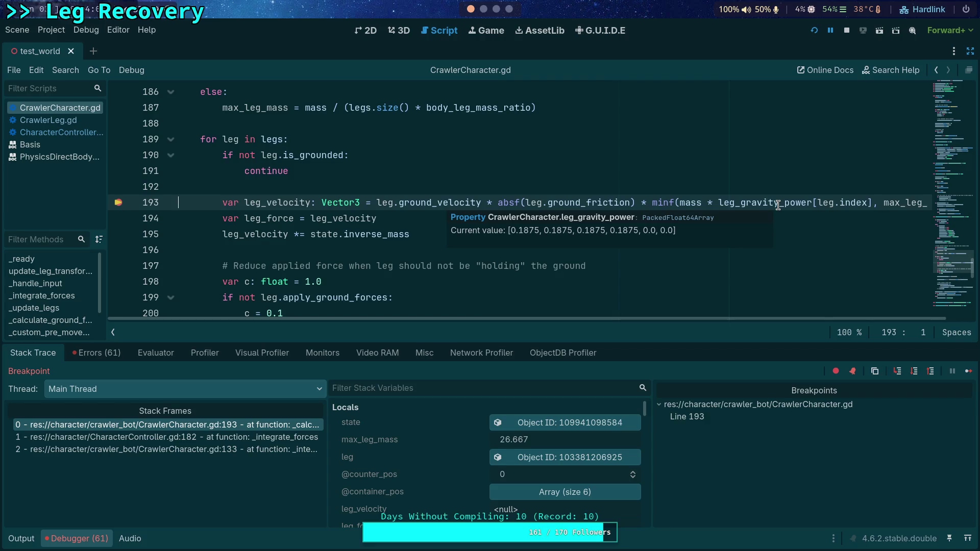
pyautogui.click(914, 371)
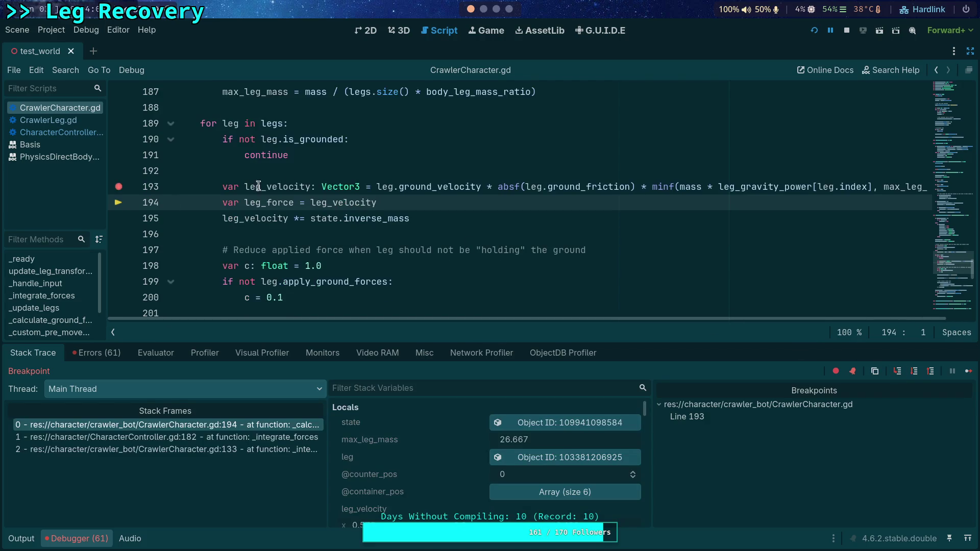
pyautogui.moveTo(280, 189)
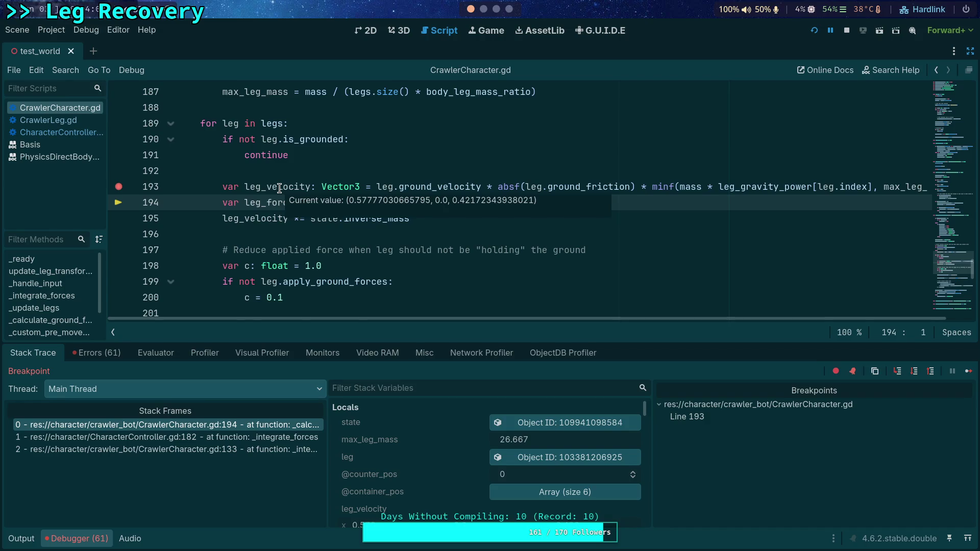
pyautogui.scroll(1, 280, 188)
pyautogui.moveTo(467, 234)
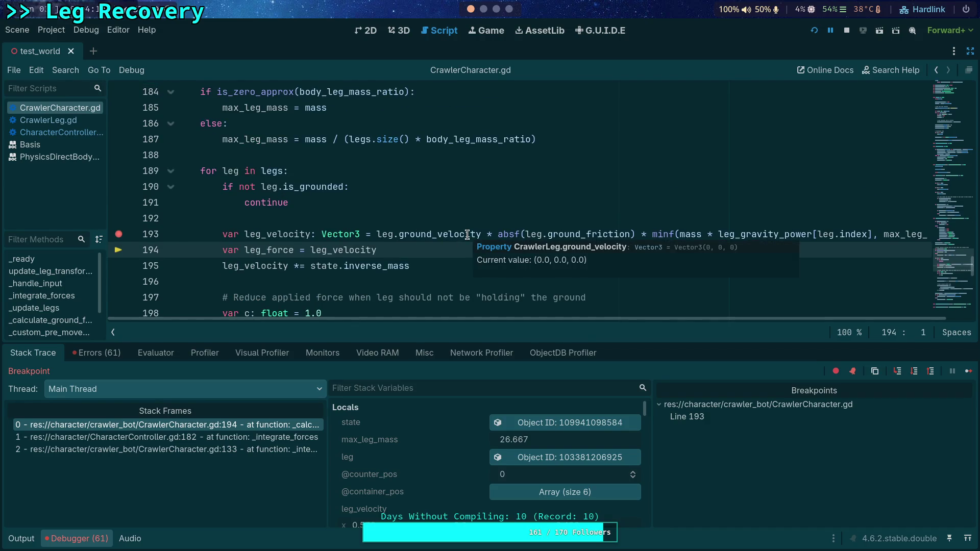
pyautogui.moveTo(276, 231)
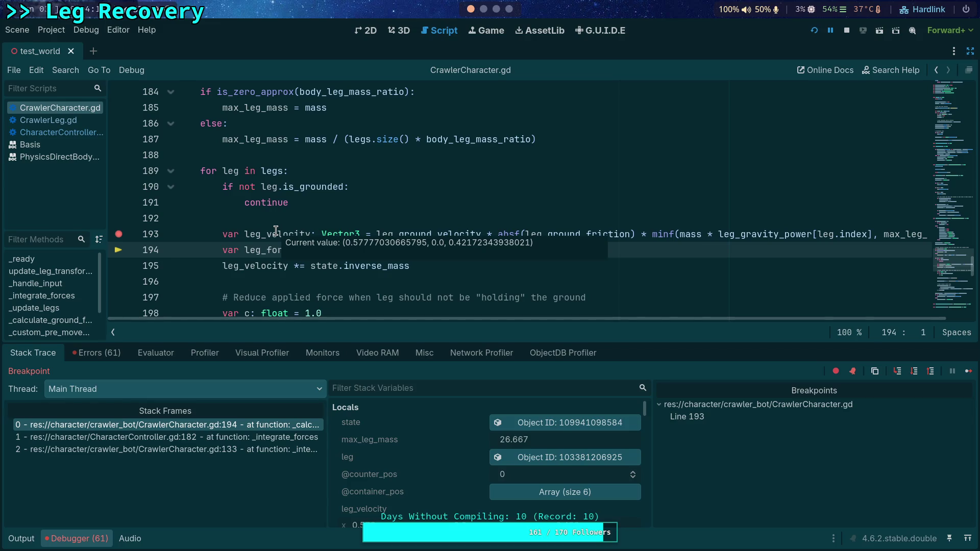
pyautogui.click(410, 31)
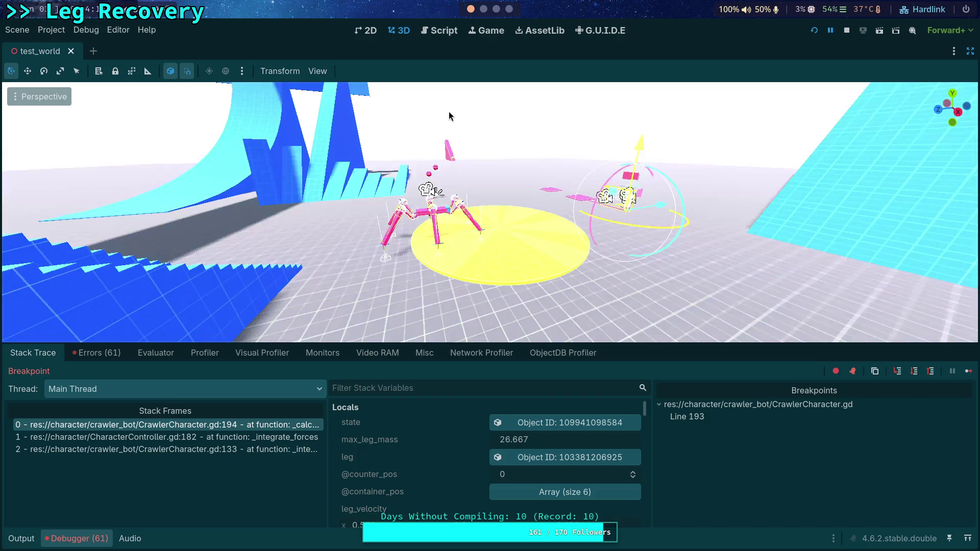
# Orbit the 3D view down onto the crawler and return to CrawlerCharacter.gd
pyautogui.moveTo(511, 176); pyautogui.dragTo(481, 283)
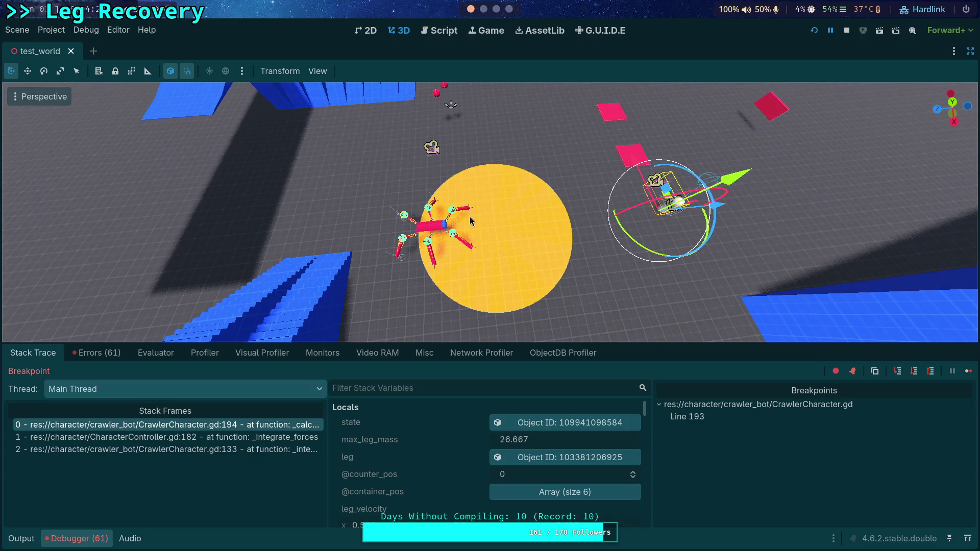
pyautogui.click(439, 34)
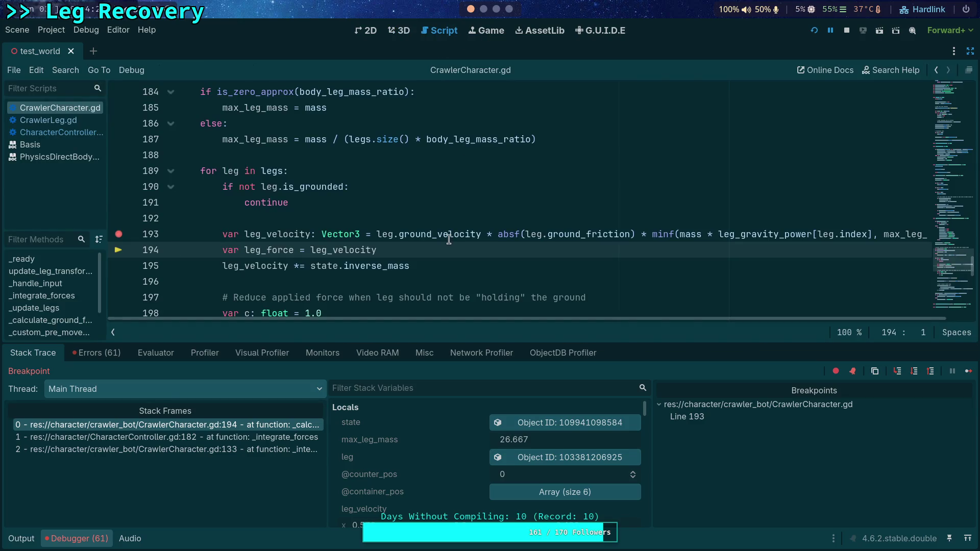
pyautogui.scroll(-1, 436, 244)
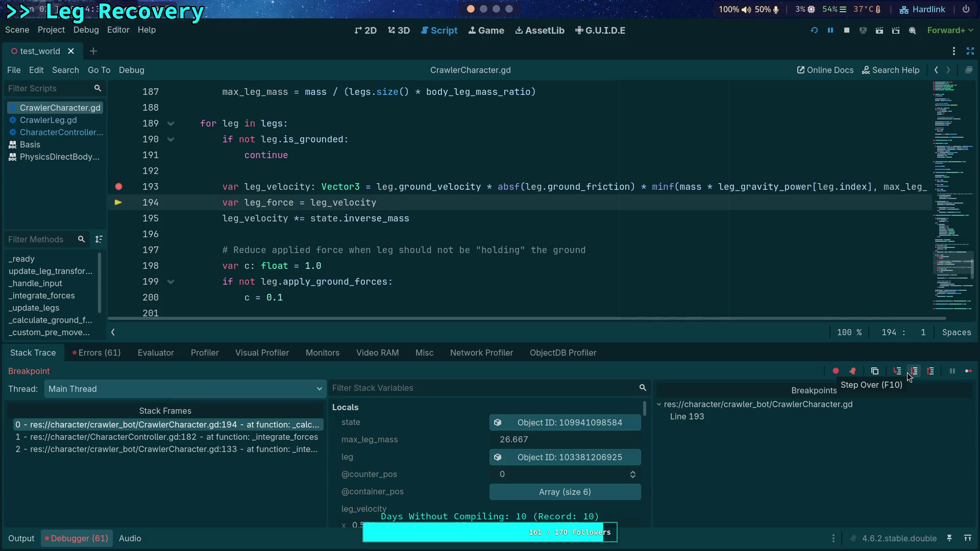
# Close and reopen the Debugger panel to review locals such as max_leg_mass 26.667
pyautogui.click(77, 540)
pyautogui.click(76, 540)
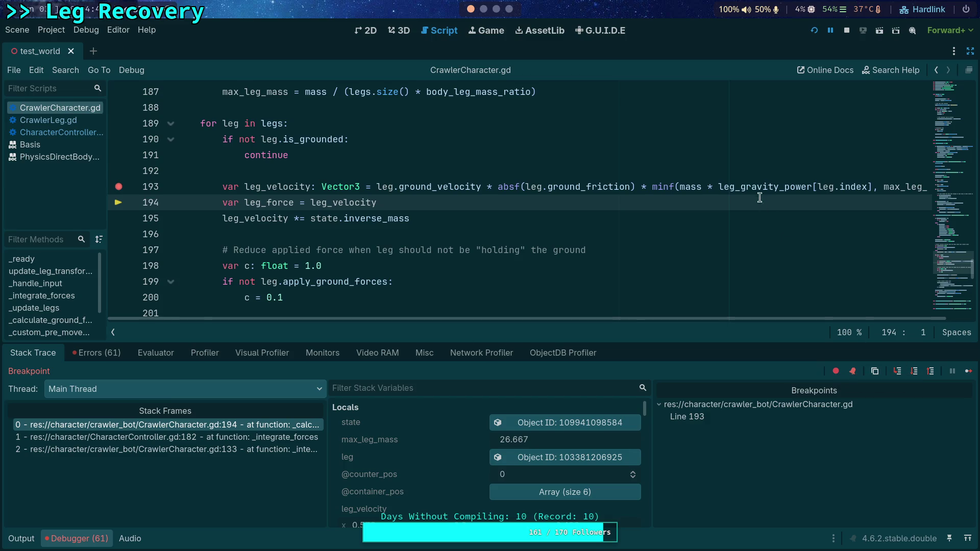
pyautogui.moveTo(765, 187)
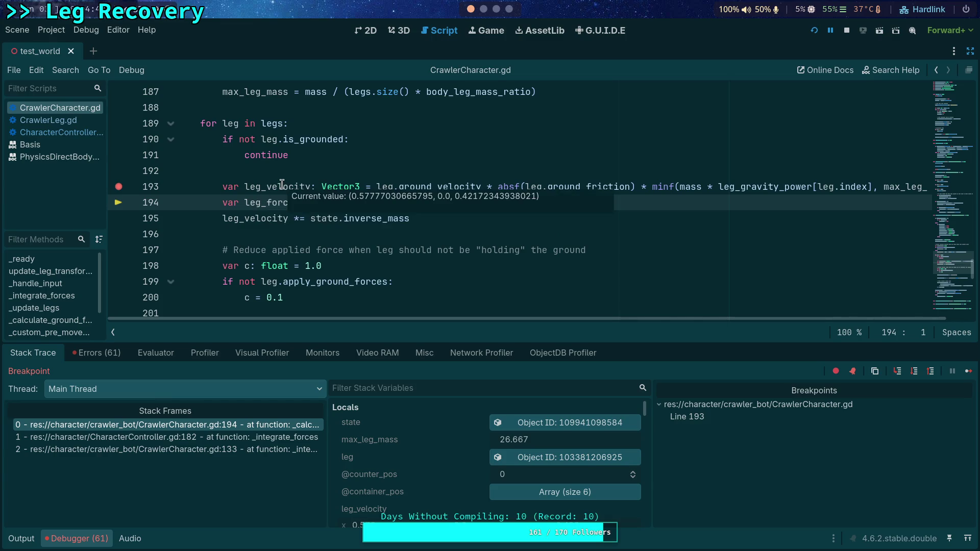
pyautogui.moveTo(520, 319); pyautogui.dragTo(684, 335)
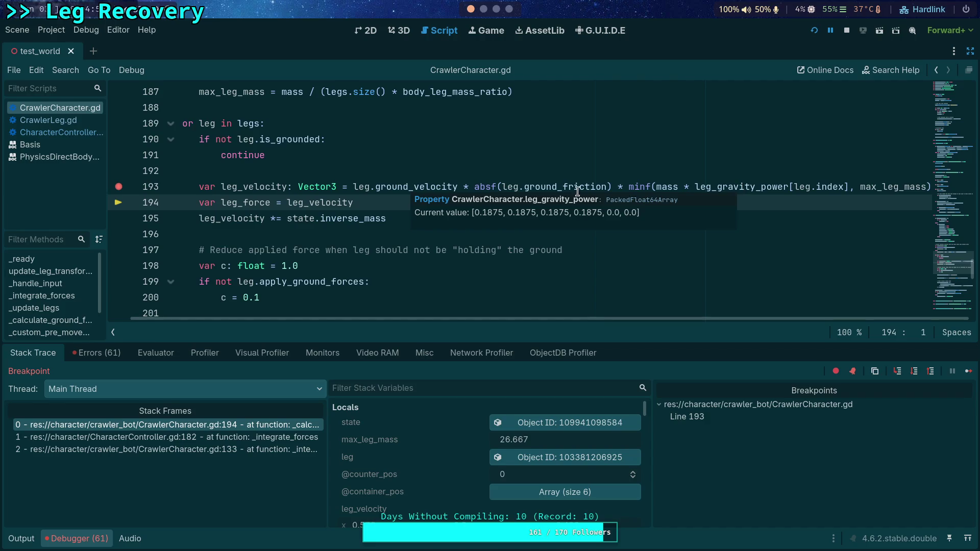
pyautogui.moveTo(236, 186)
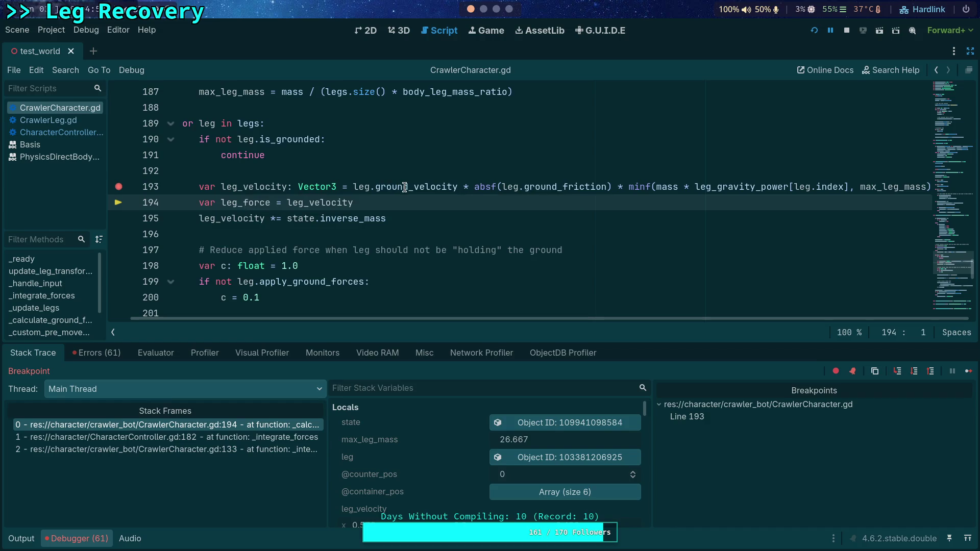
pyautogui.moveTo(405, 187)
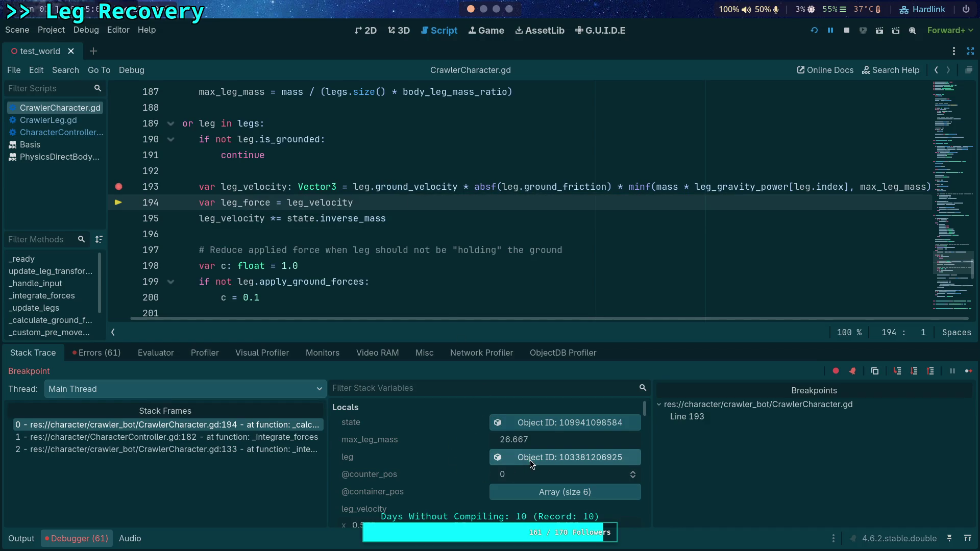
# Exit distraction-free mode, inspect the body state (inverse mass 0.016), and step to line 195
pyautogui.click(971, 53)
pyautogui.scroll(-10, 801, 324)
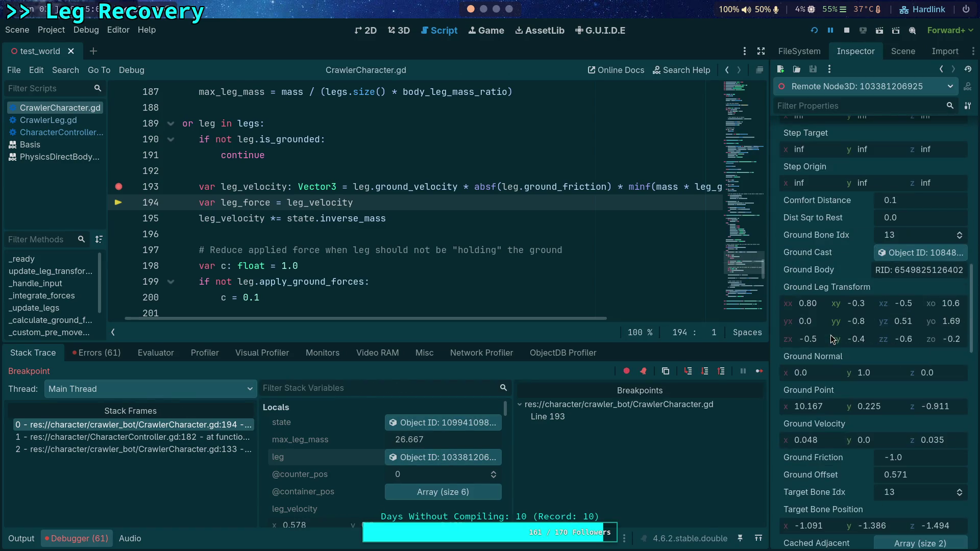
pyautogui.scroll(-2, 842, 322)
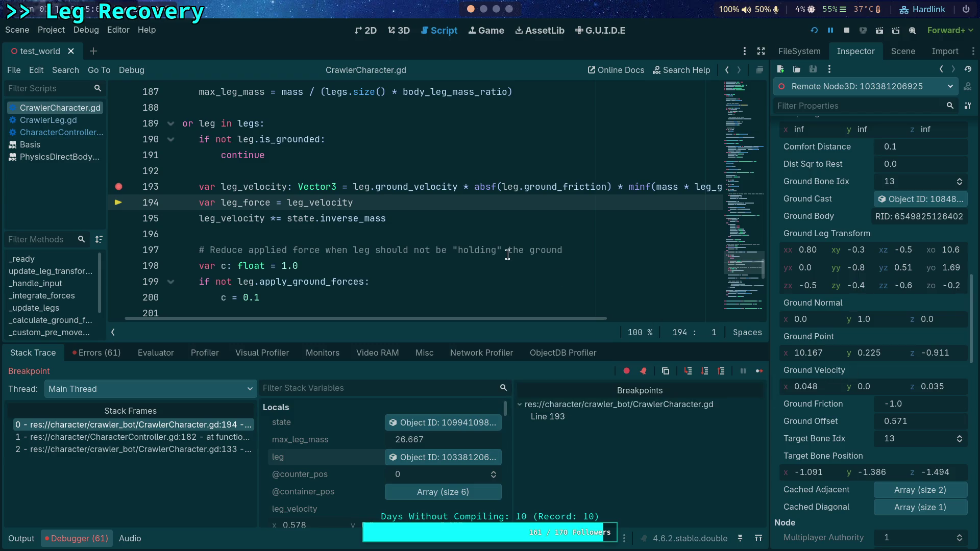
pyautogui.moveTo(510, 318); pyautogui.dragTo(711, 319)
pyautogui.moveTo(664, 192)
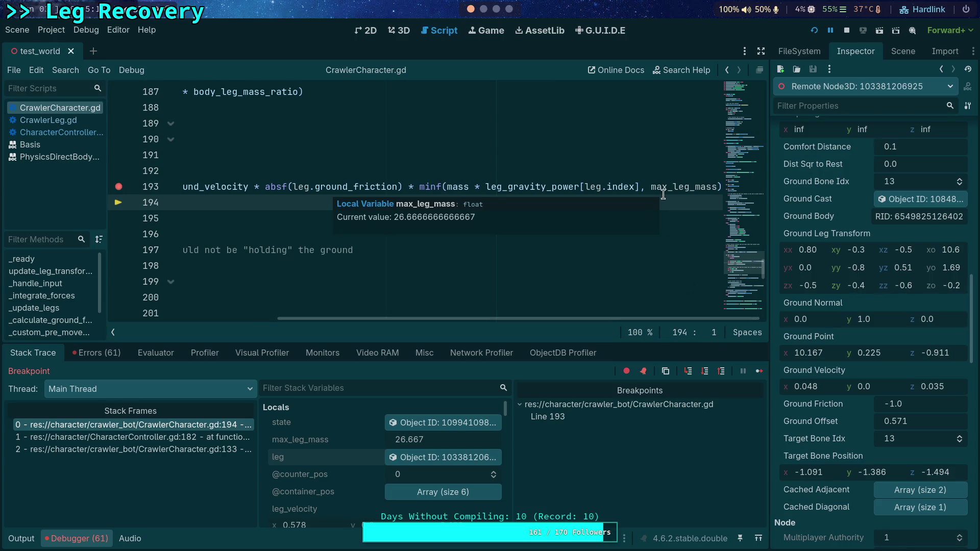
pyautogui.moveTo(627, 318); pyautogui.dragTo(500, 318)
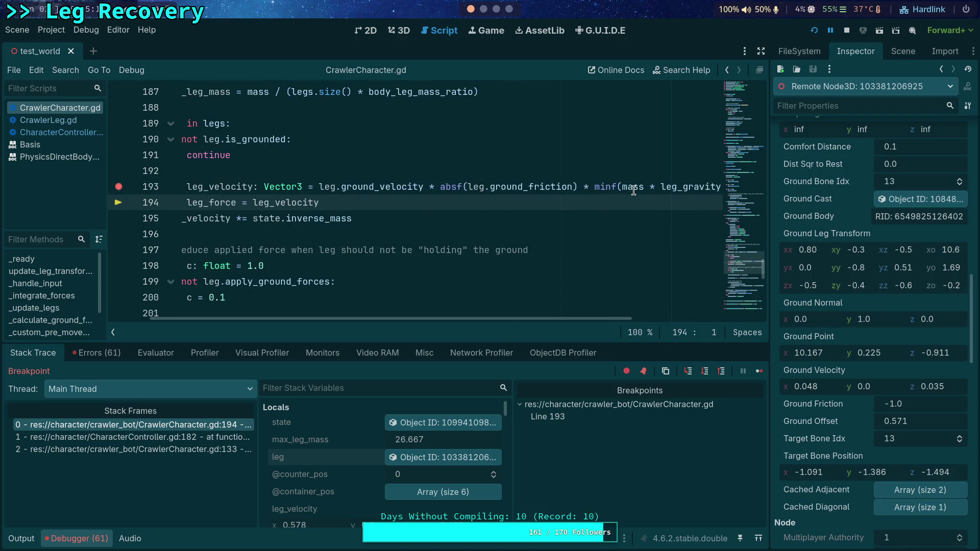
pyautogui.moveTo(634, 190)
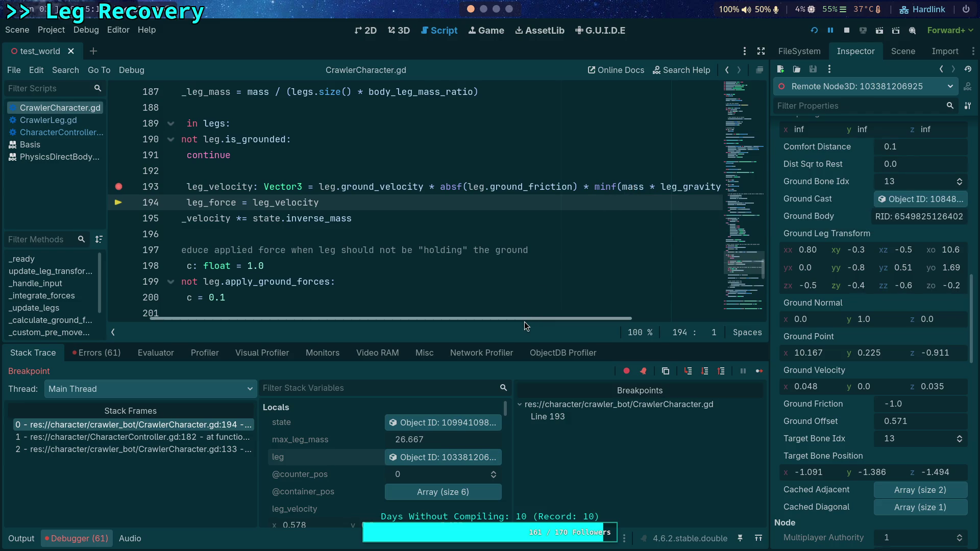
pyautogui.moveTo(525, 321); pyautogui.dragTo(416, 323)
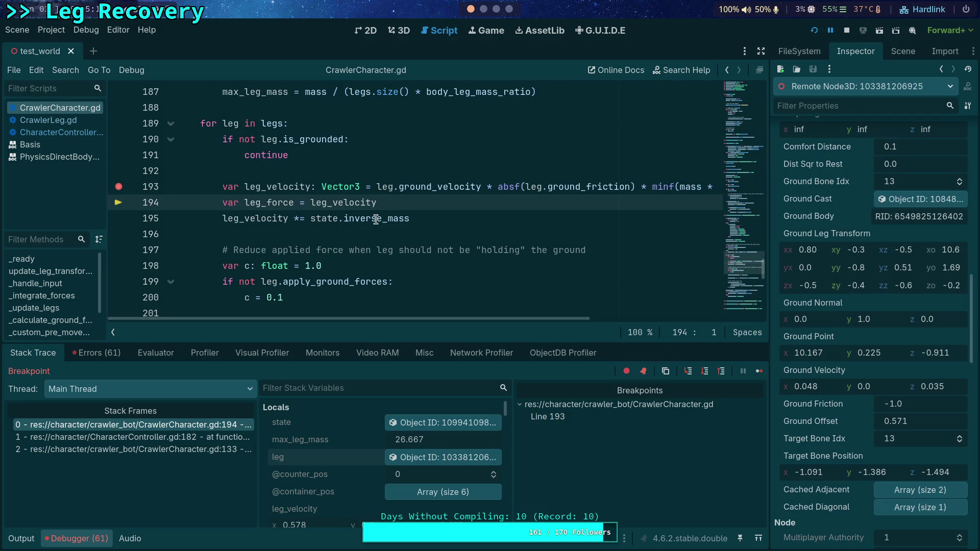
pyautogui.click(444, 423)
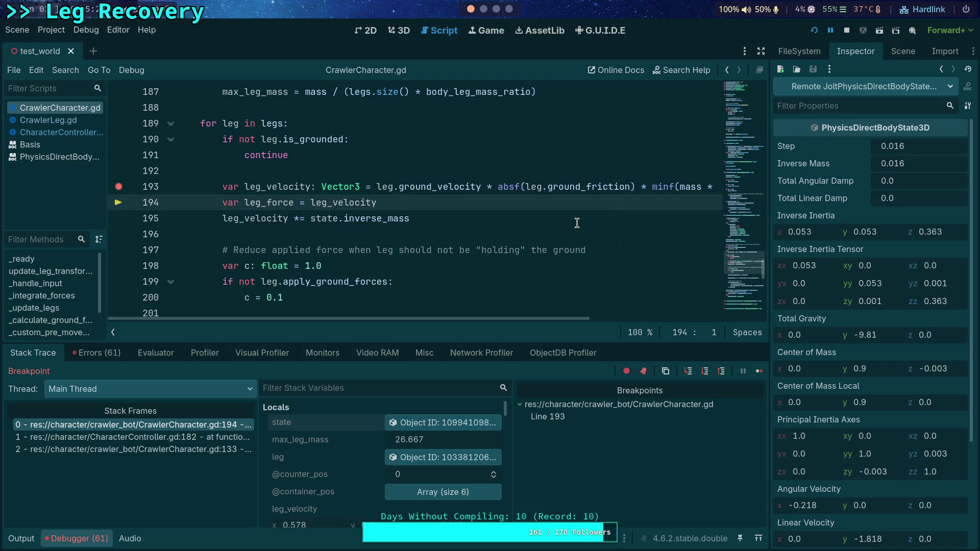
pyautogui.click(710, 372)
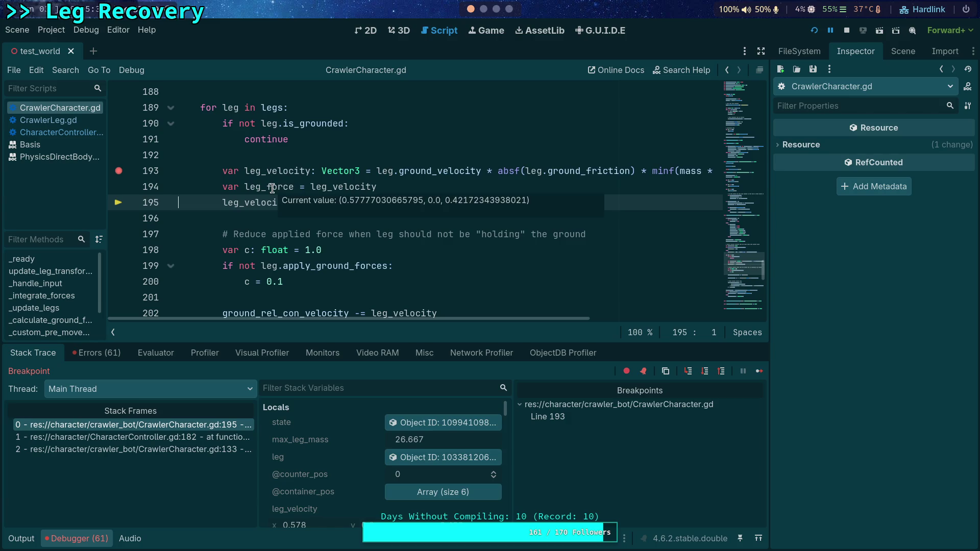
# Step over from line 198 through 202 to line 204, reading variable values along the way
pyautogui.click(705, 371)
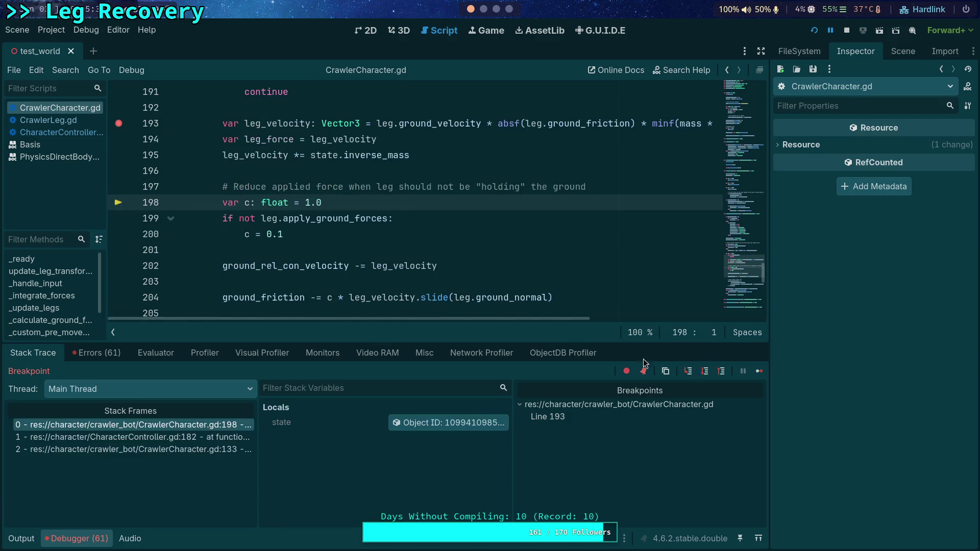
pyautogui.moveTo(244, 153)
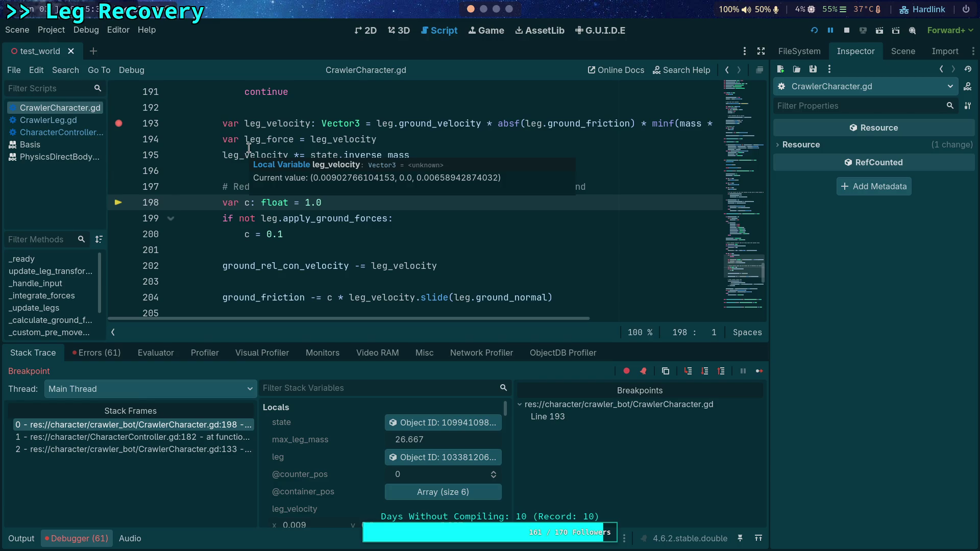
pyautogui.scroll(-1, 459, 257)
pyautogui.click(705, 371)
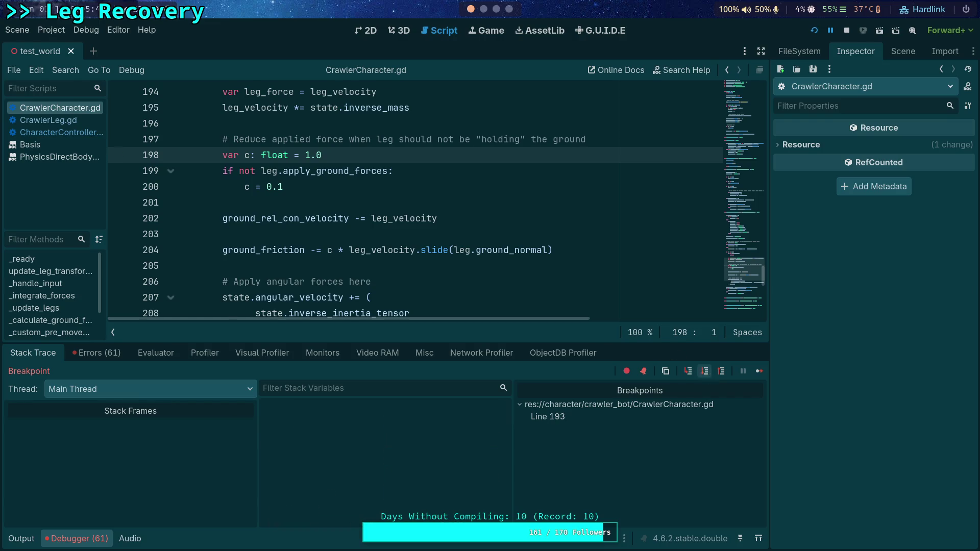
pyautogui.click(705, 371)
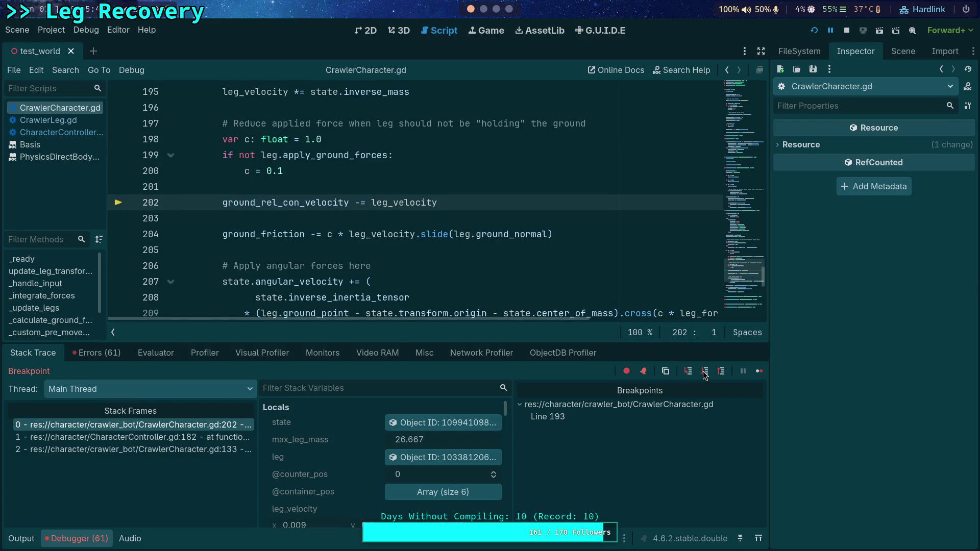
pyautogui.moveTo(312, 202)
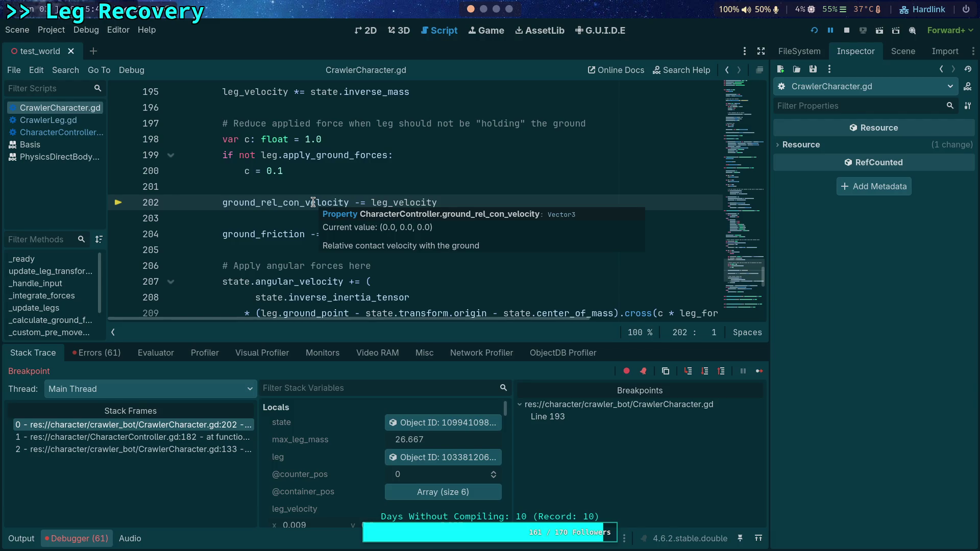
pyautogui.click(705, 371)
# Step to line 207's angular_velocity update and inspect the body state, angular velocity x -0.218
pyautogui.moveTo(297, 174)
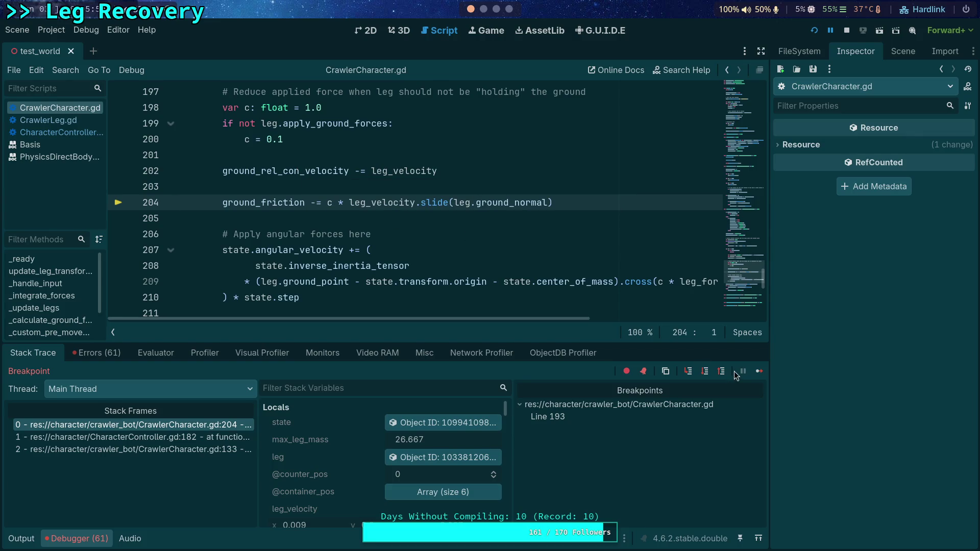
pyautogui.click(711, 374)
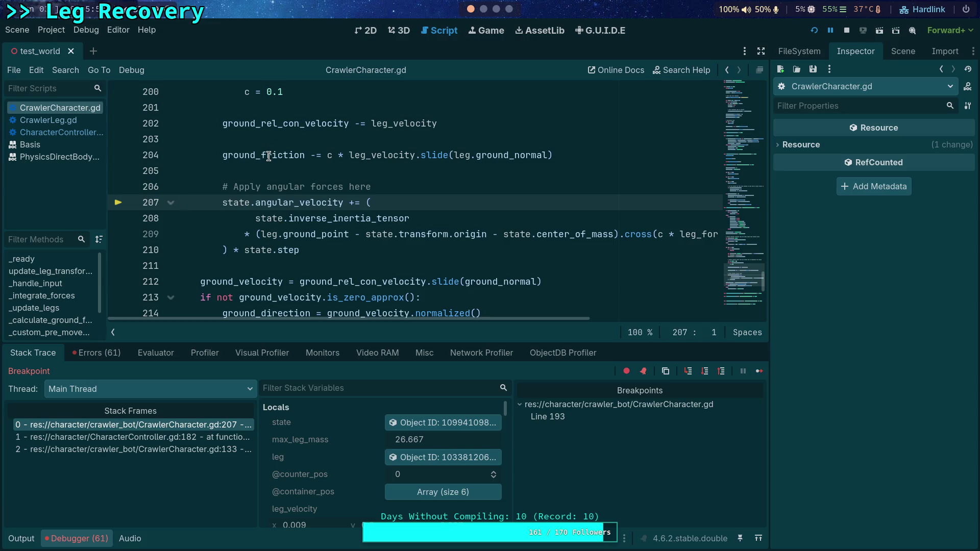
pyautogui.moveTo(269, 156)
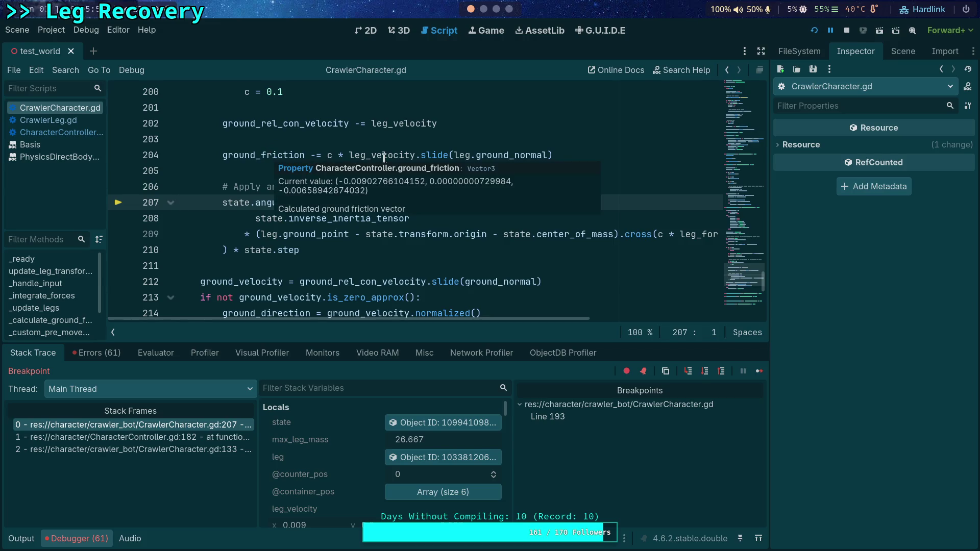
pyautogui.moveTo(385, 157)
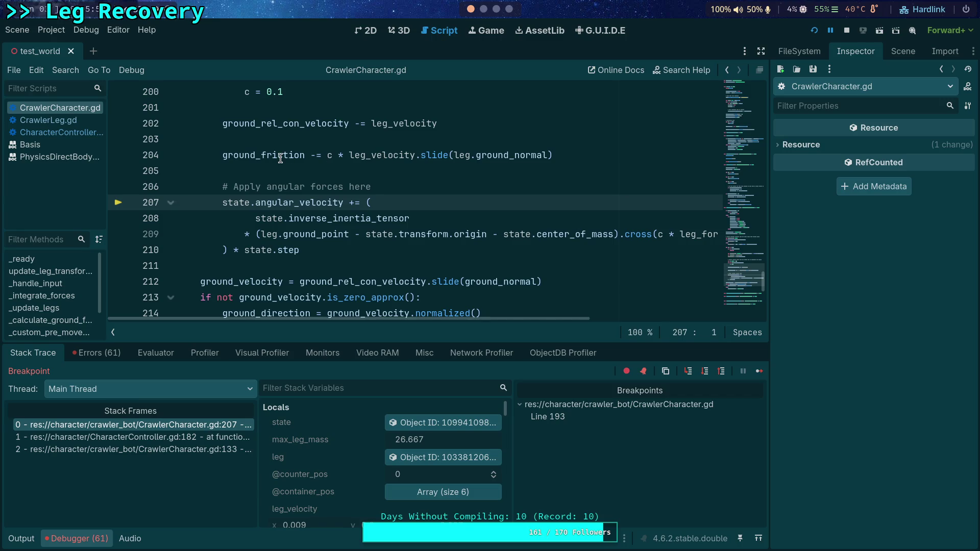
pyautogui.scroll(1, 281, 158)
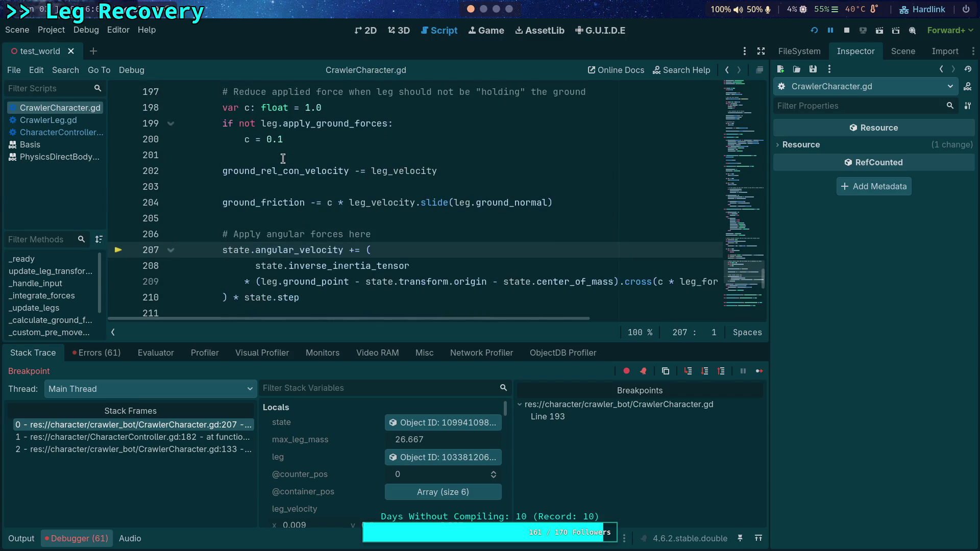
pyautogui.moveTo(491, 204)
pyautogui.moveTo(276, 201)
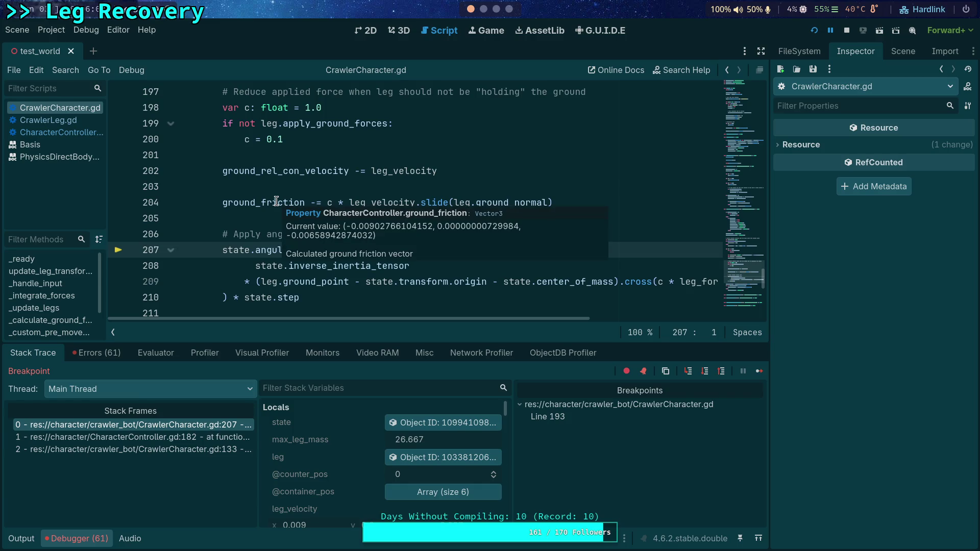
pyautogui.scroll(-1, 235, 194)
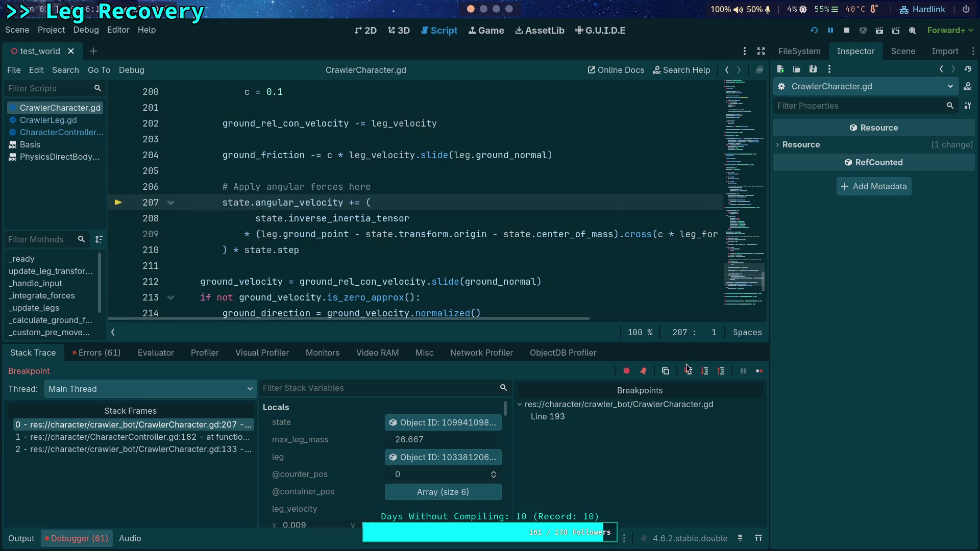
pyautogui.click(408, 424)
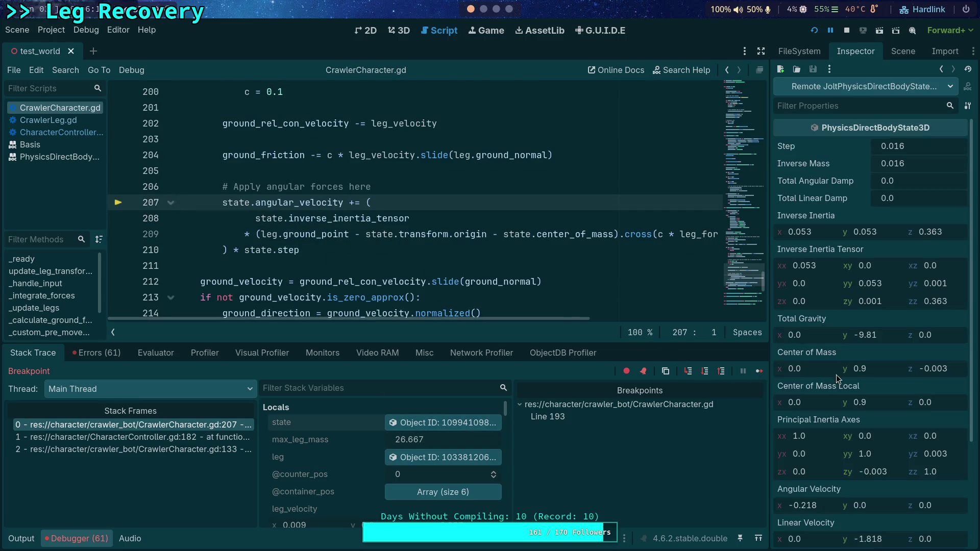
# Review the body state and step back to line 190 for the next leg (counter_pos 1)
pyautogui.scroll(-5, 817, 372)
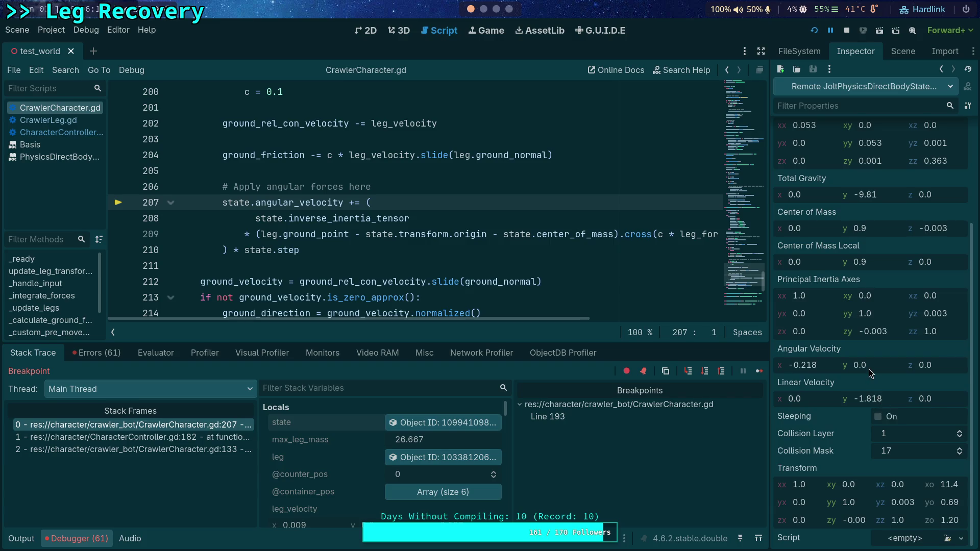
pyautogui.click(704, 373)
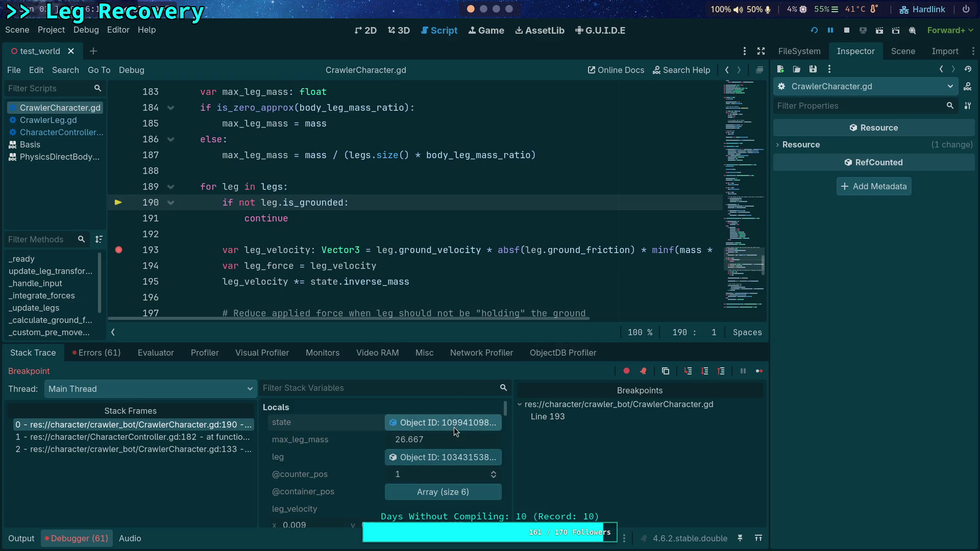
pyautogui.scroll(-1, 862, 417)
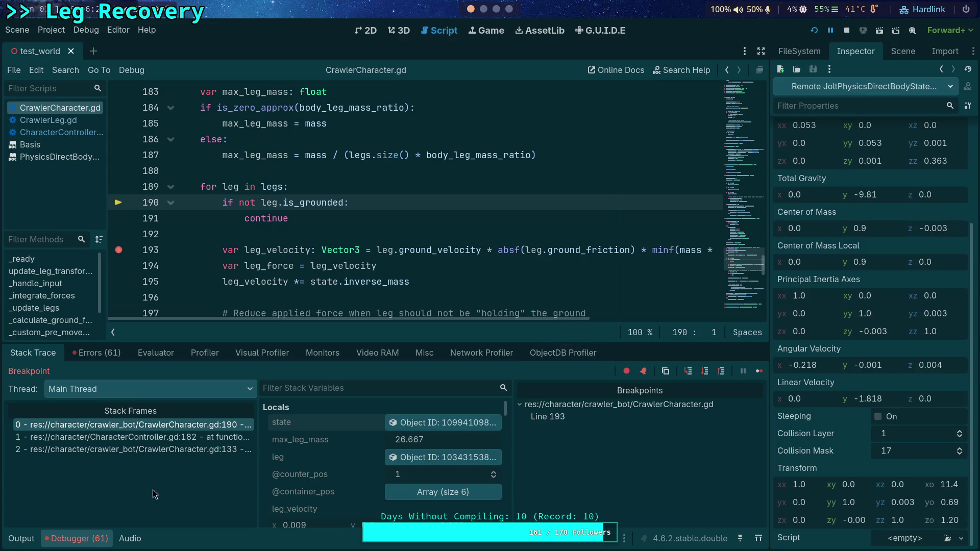
pyautogui.scroll(-1, 346, 260)
pyautogui.scroll(-6, 347, 260)
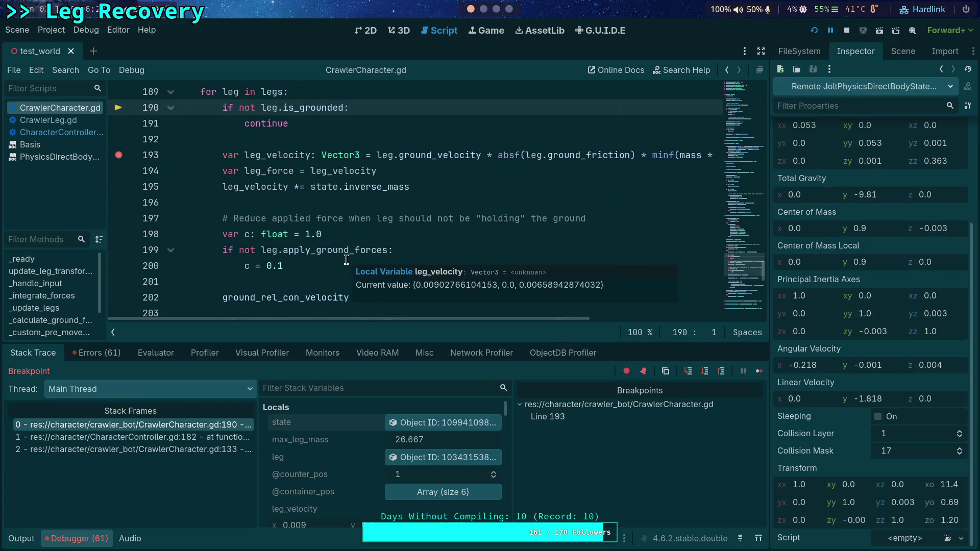
# Stop debugging and comment out the angular-velocity block on lines 207–210 with Ctrl+K
pyautogui.click(849, 30)
pyautogui.click(222, 188)
pyautogui.moveTo(222, 188); pyautogui.dragTo(320, 234)
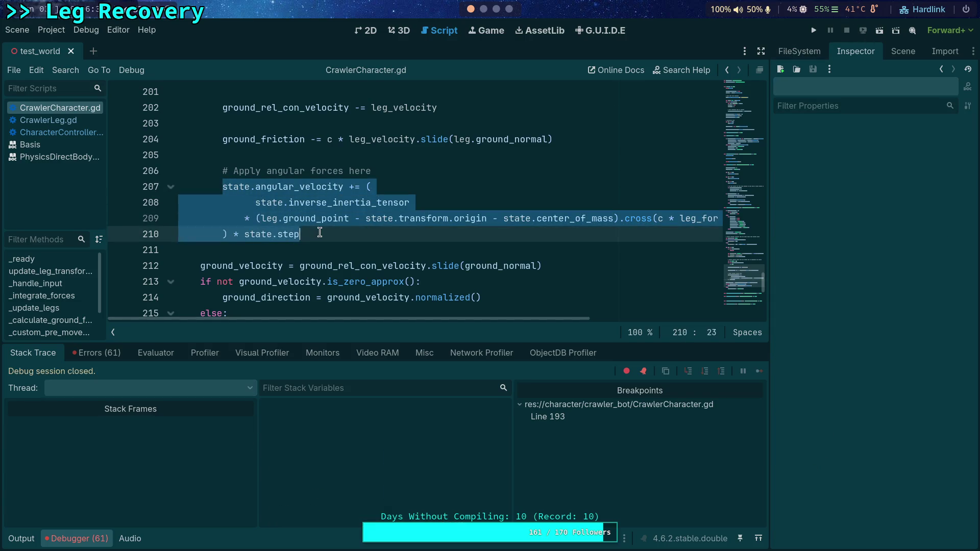
pyautogui.hotkey('ctrl', 'k')
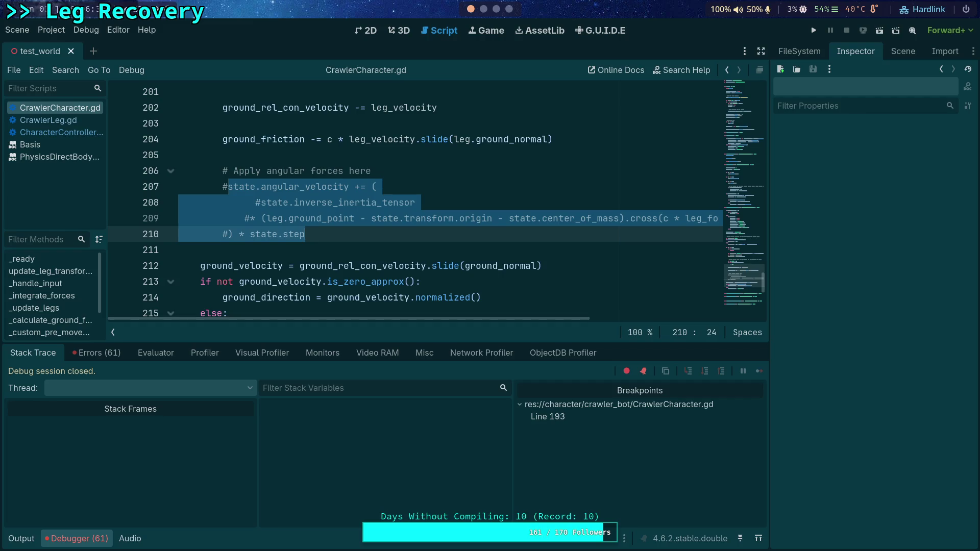
# Run the project again, remove the line 193 breakpoint and resume the game
pyautogui.click(813, 27)
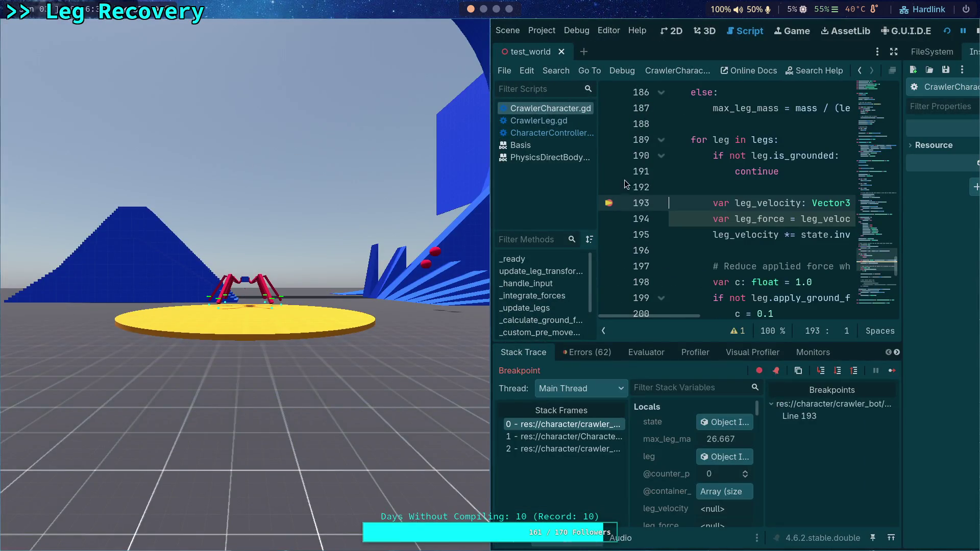
pyautogui.click(621, 203)
pyautogui.click(894, 371)
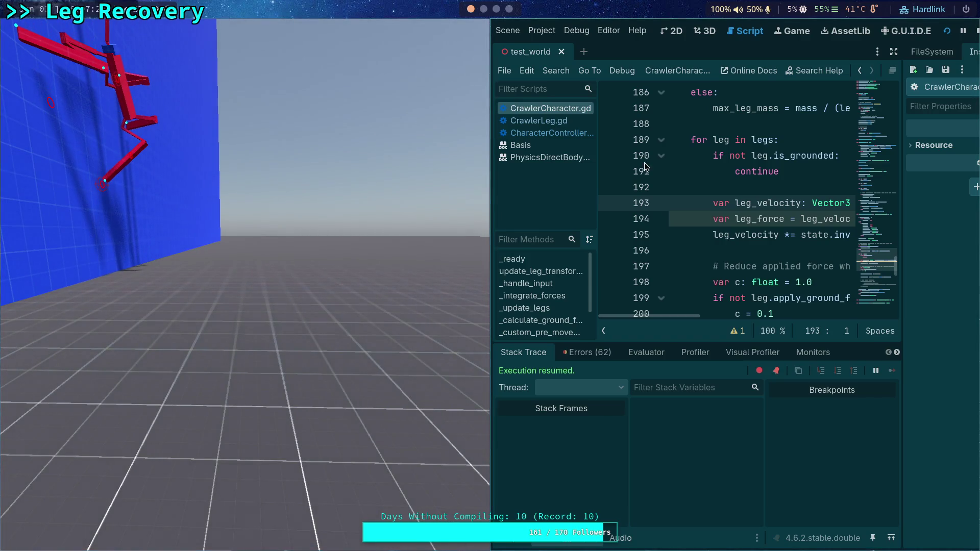
# Stop the game after play-testing the crawler with angular forces disabled
pyautogui.click(978, 30)
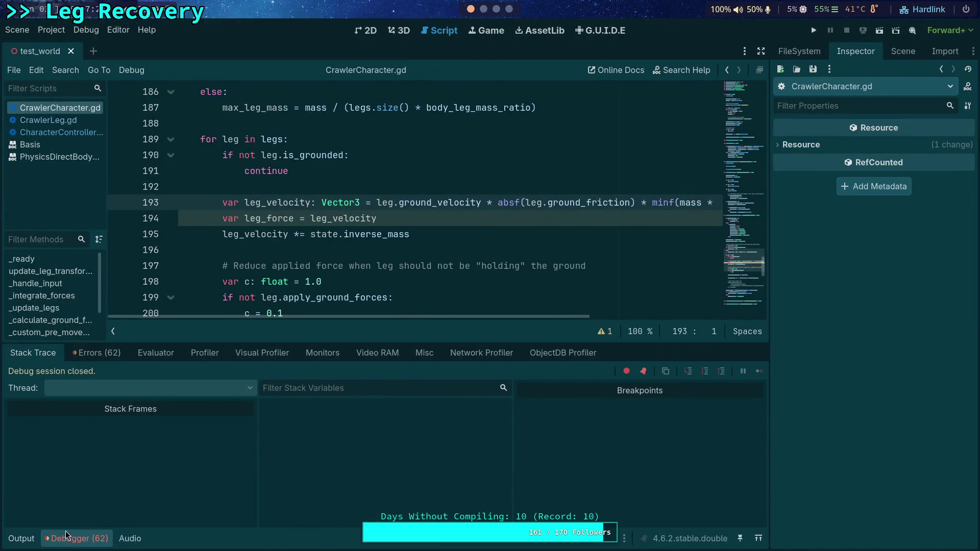
# Collapse the debugger panel and highlight leg_velocity on line 202
pyautogui.click(66, 531)
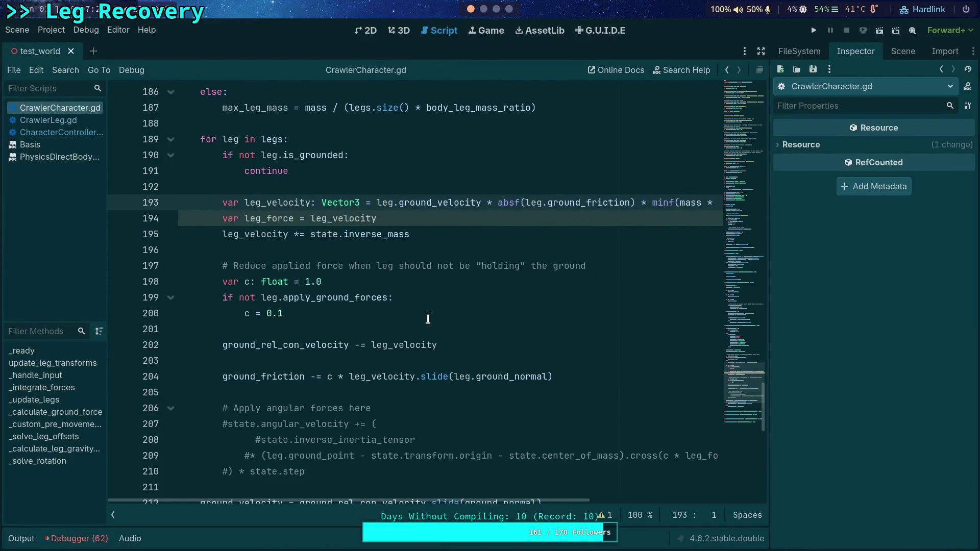
pyautogui.scroll(-1, 394, 339)
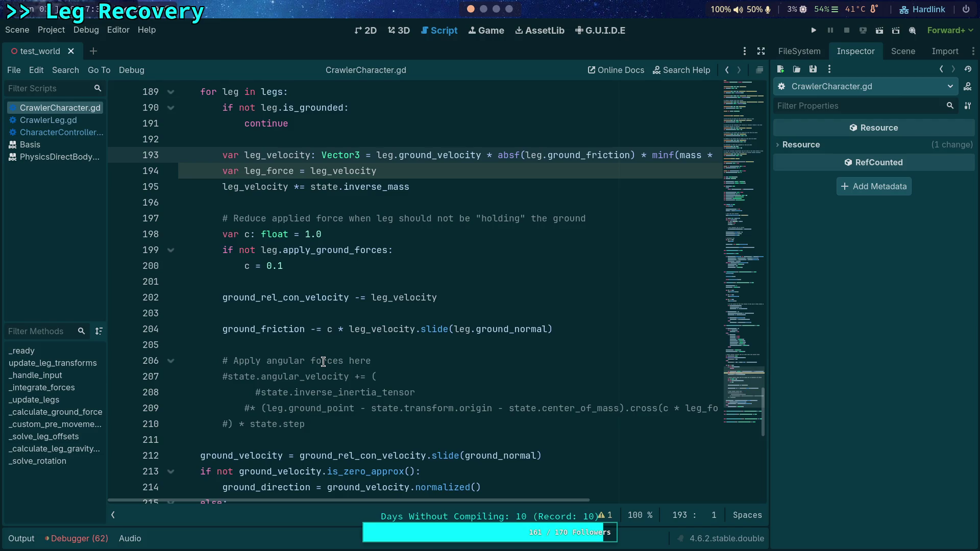
pyautogui.scroll(5, 323, 362)
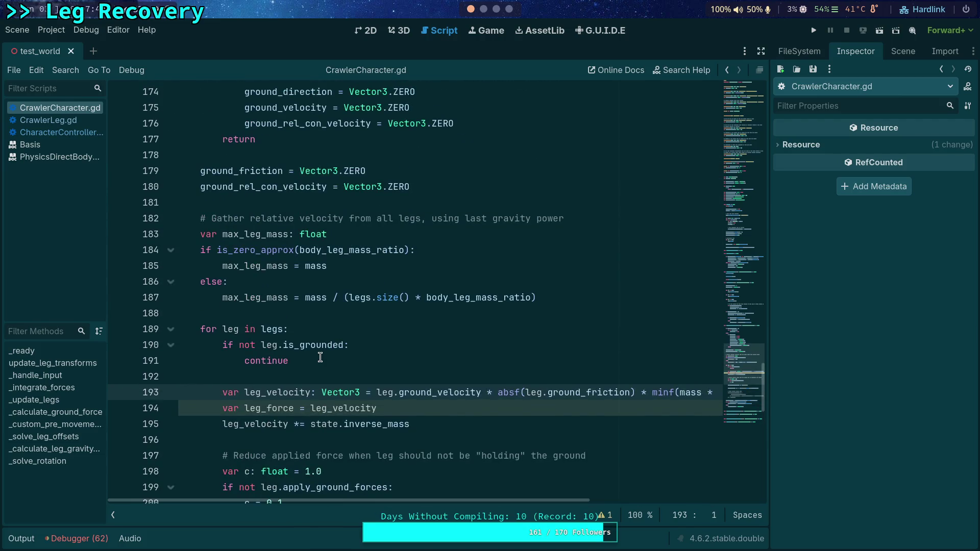
pyautogui.scroll(-6, 320, 357)
pyautogui.scroll(2, 320, 357)
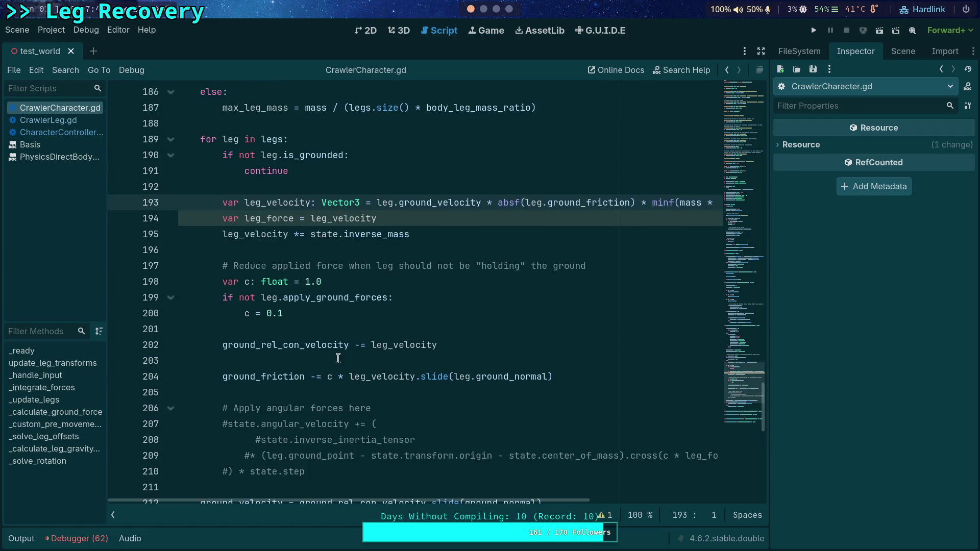
pyautogui.doubleClick(405, 345)
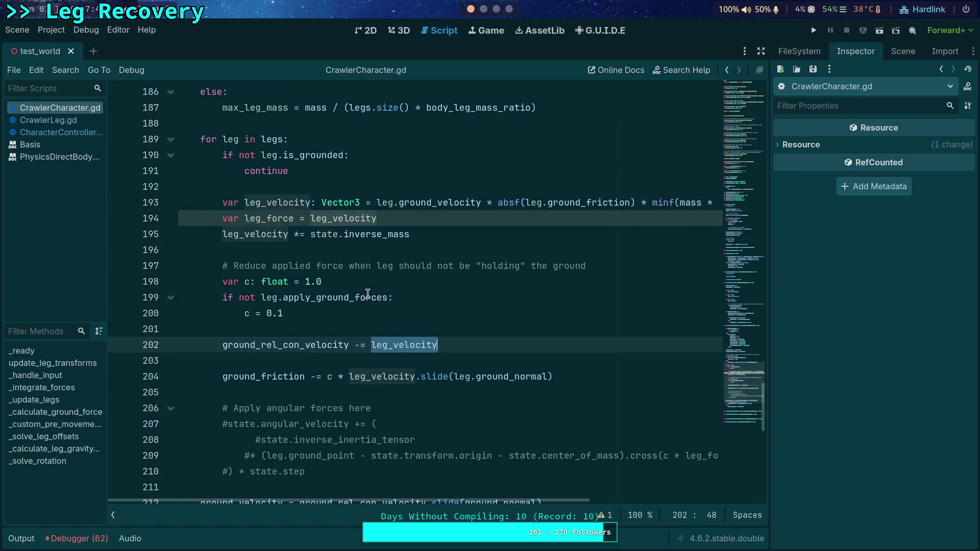
pyautogui.scroll(1, 369, 292)
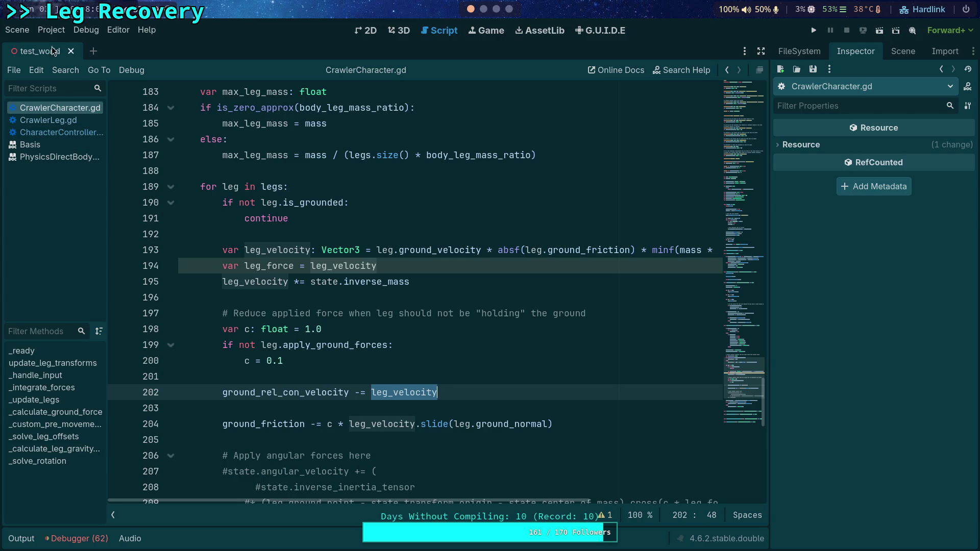
pyautogui.scroll(-5, 443, 306)
pyautogui.scroll(8, 443, 307)
# Highlight ground_friction's uses including line 204, then switch to the 3D workspace with Ctrl+F2
pyautogui.doubleClick(255, 171)
pyautogui.scroll(-4, 288, 204)
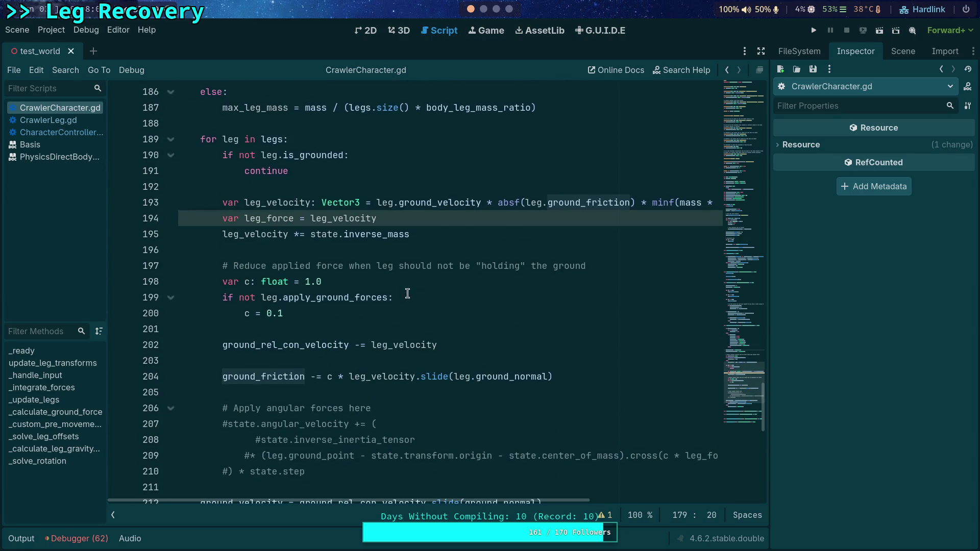
pyautogui.doubleClick(263, 377)
pyautogui.scroll(8, 288, 357)
pyautogui.scroll(-2, 305, 266)
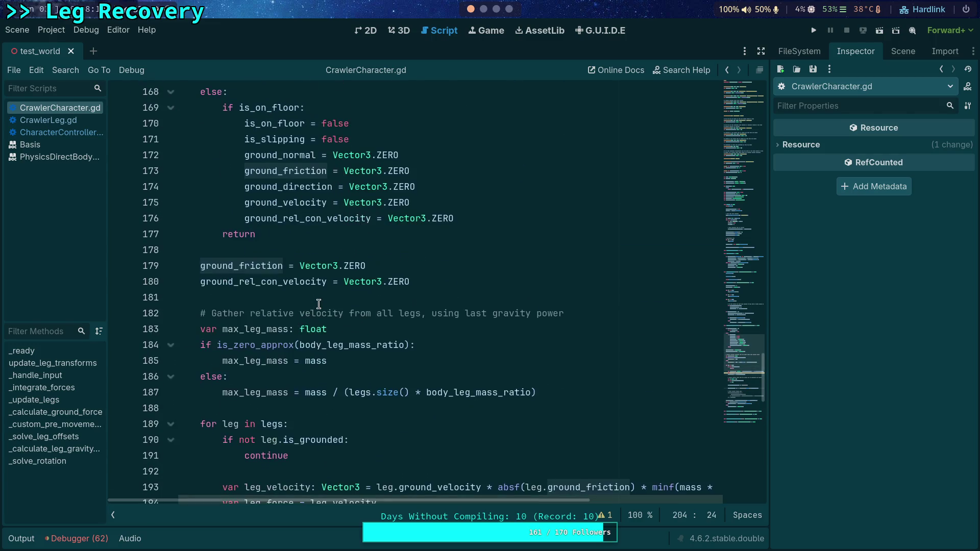
pyautogui.scroll(-5, 290, 300)
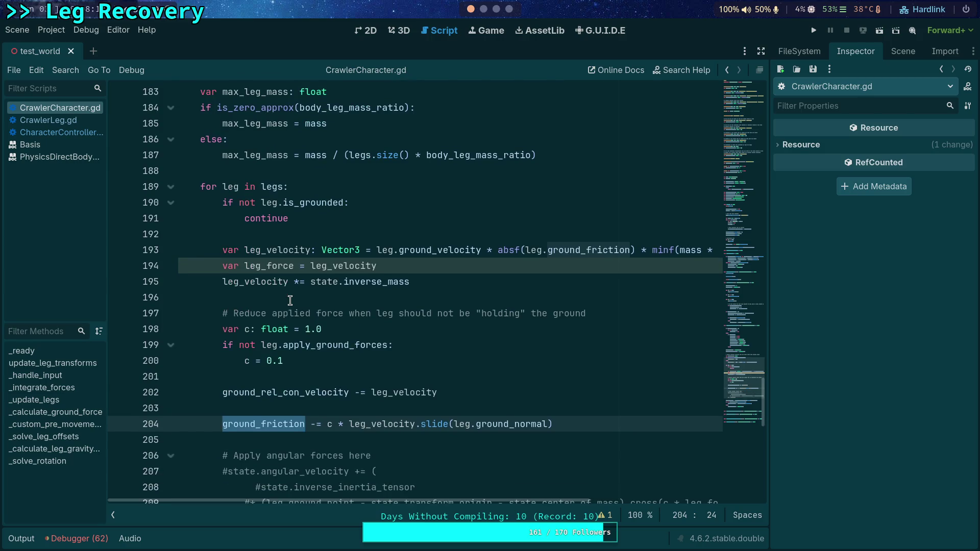
pyautogui.scroll(-4, 290, 300)
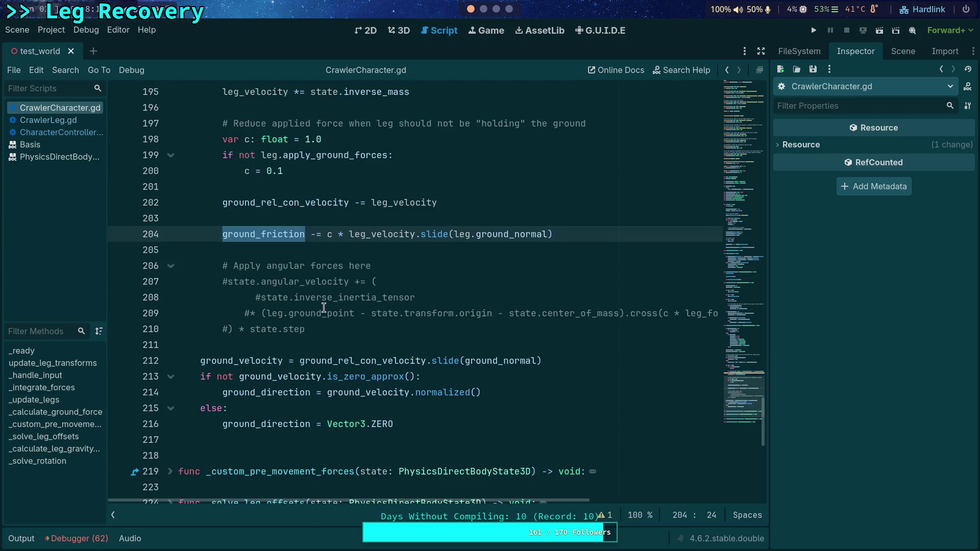
pyautogui.hotkey('ctrl', 'F2')
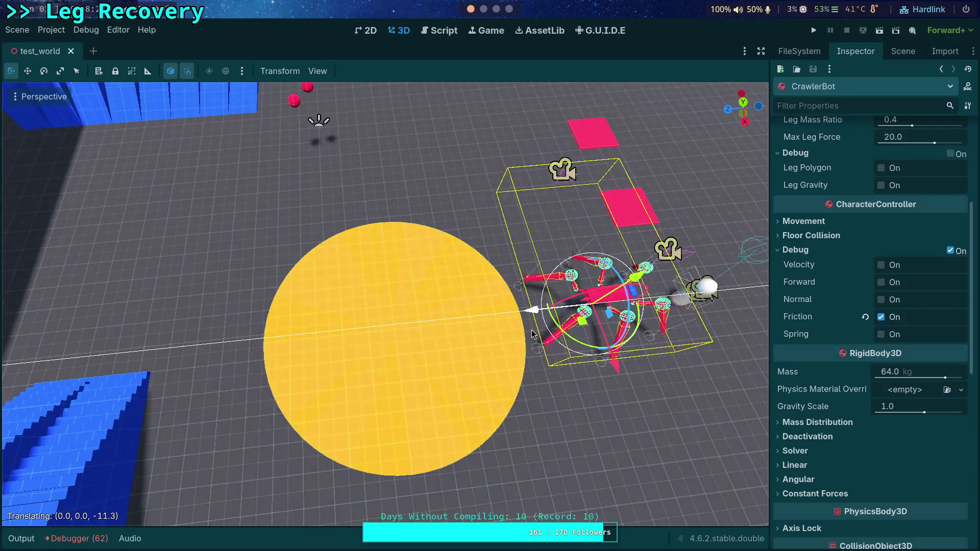
# Run the game, step the crawler a few ticks, then stop and return to CrawlerCharacter.gd
pyautogui.press('F5')
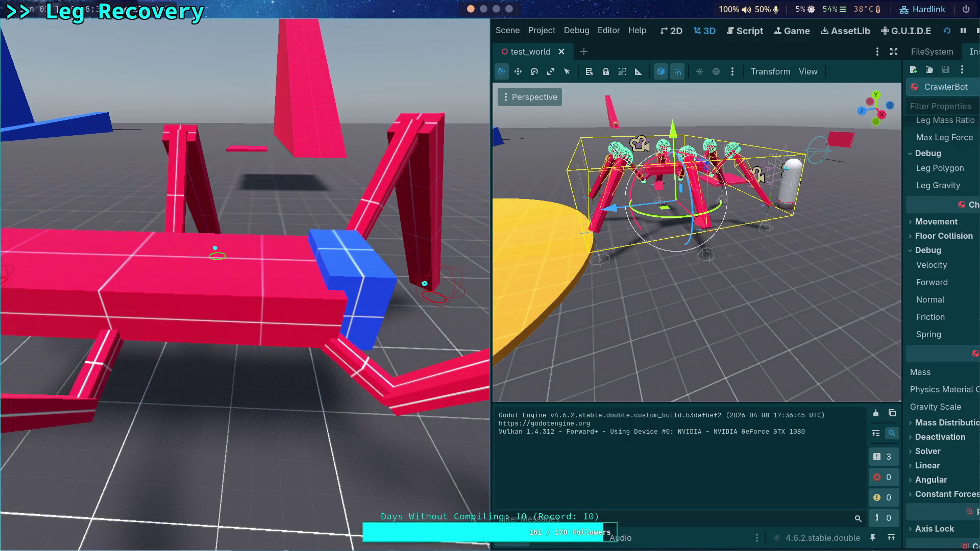
pyautogui.press('.')
pyautogui.press('.')
pyautogui.press('.')
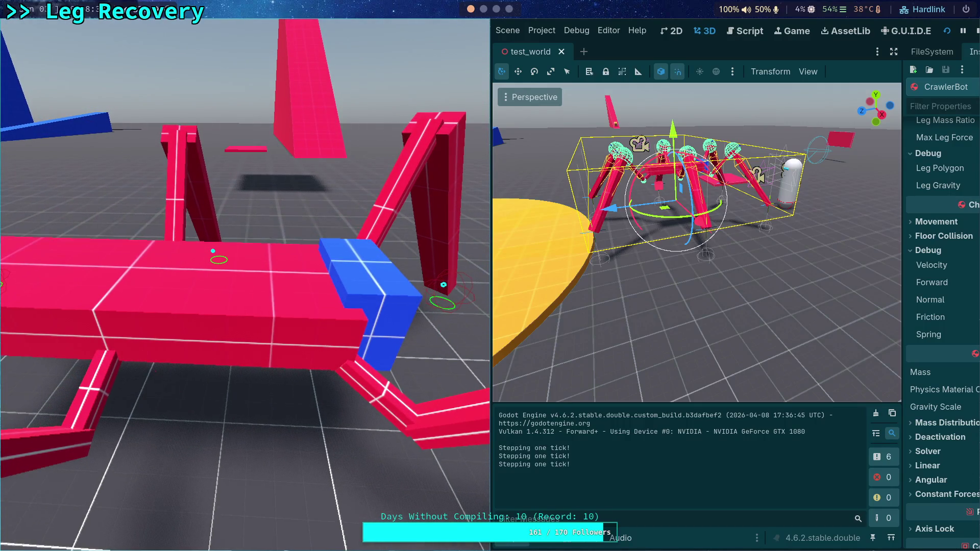
pyautogui.press('.')
pyautogui.press('.')
pyautogui.press('.')
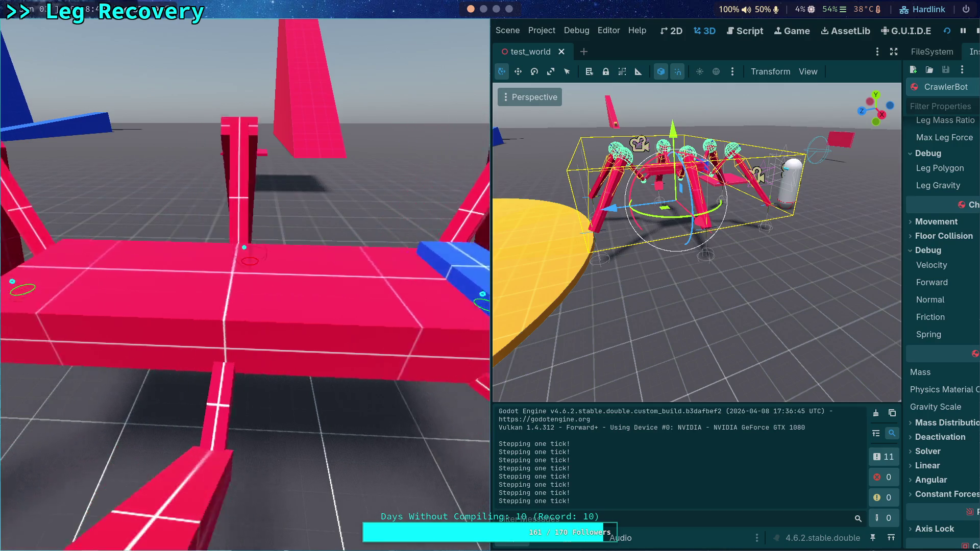
pyautogui.click(977, 33)
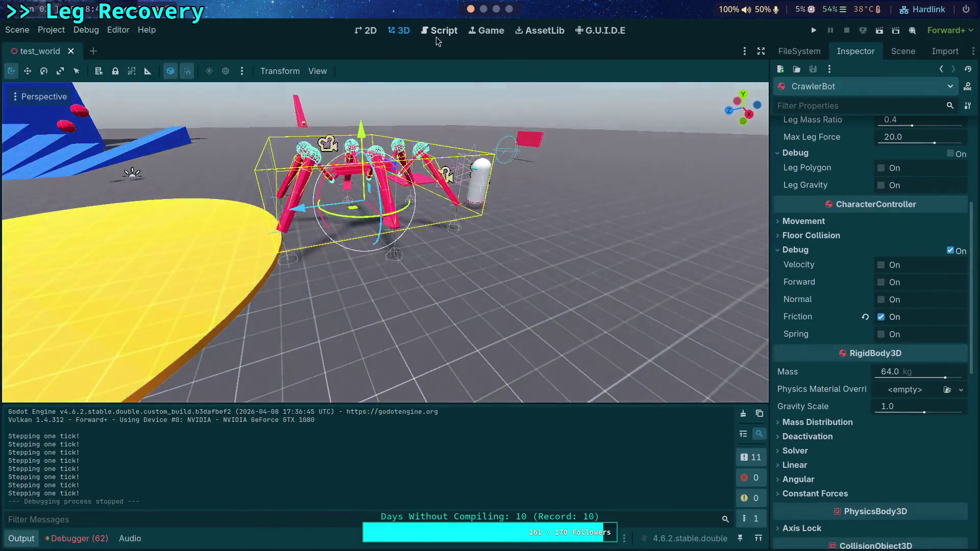
pyautogui.click(437, 32)
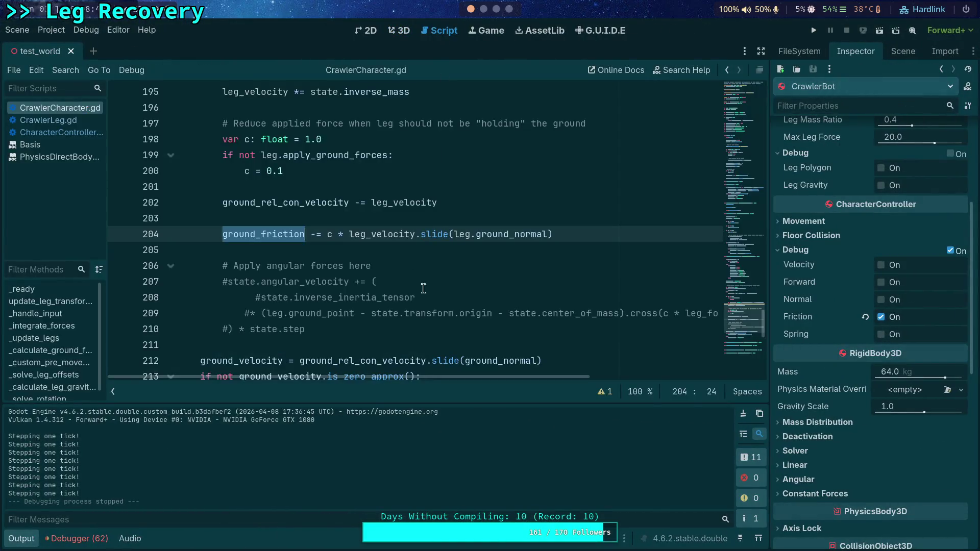
# Replace leg_velocity with leg.relative_velocity in line 204's ground_friction update, then view CharacterController.gd
pyautogui.click(21, 539)
pyautogui.scroll(3, 355, 365)
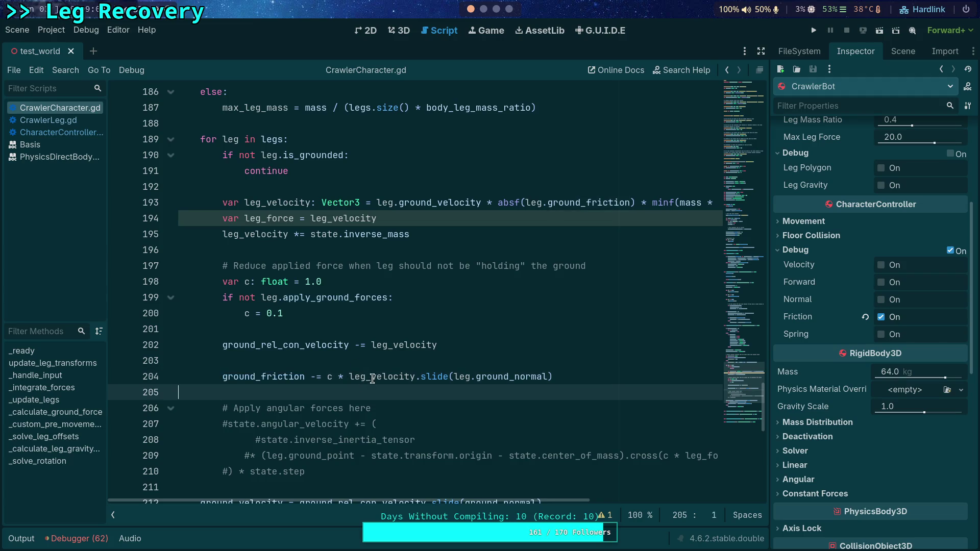
pyautogui.doubleClick(372, 378)
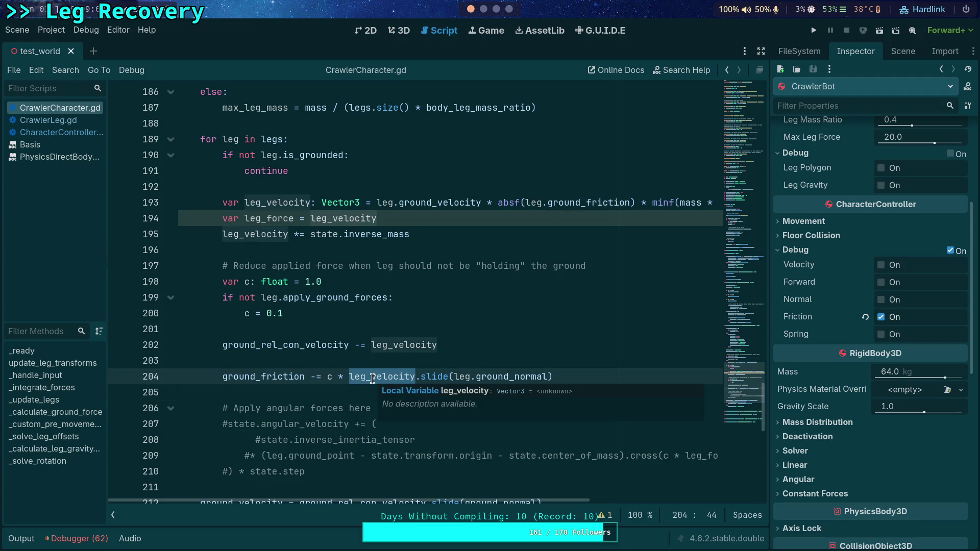
pyautogui.write('leg.rel')
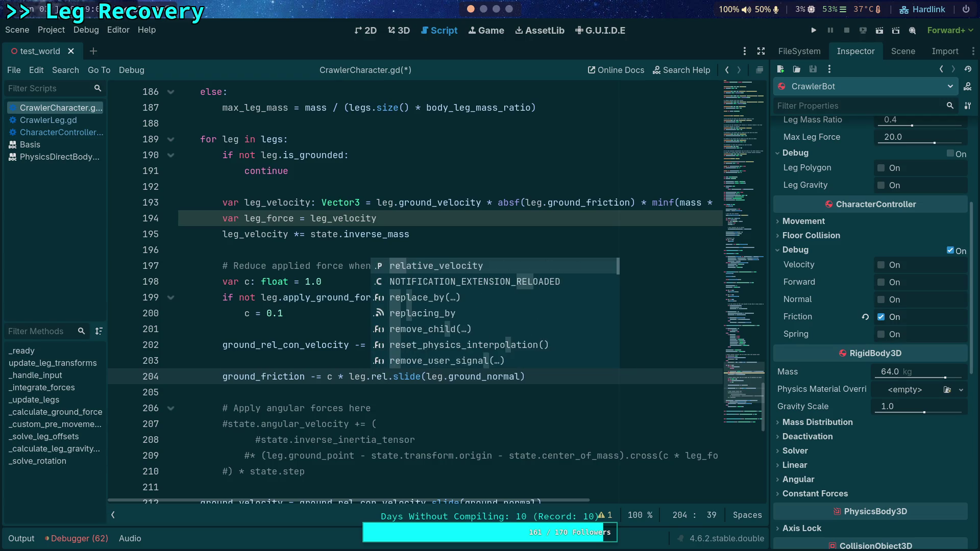
pyautogui.press('Return')
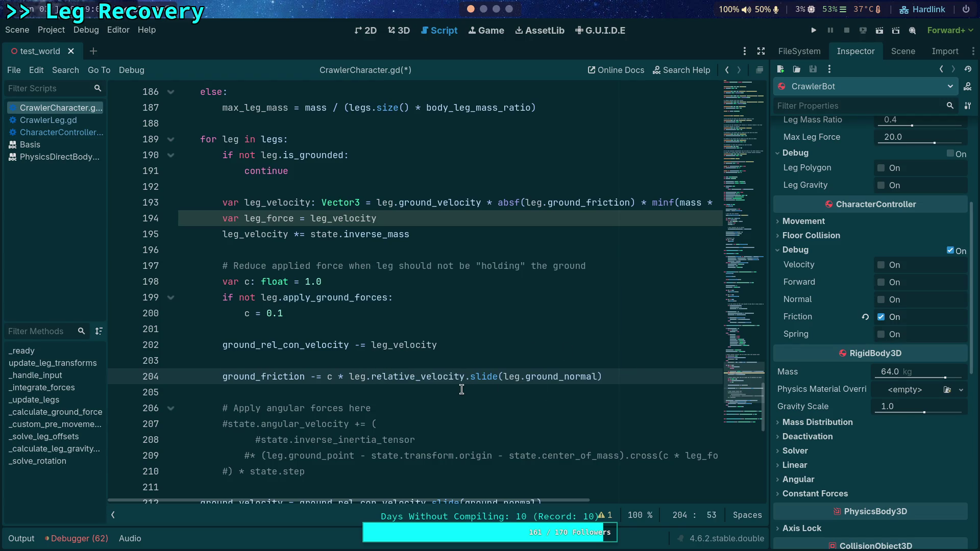
pyautogui.click(60, 132)
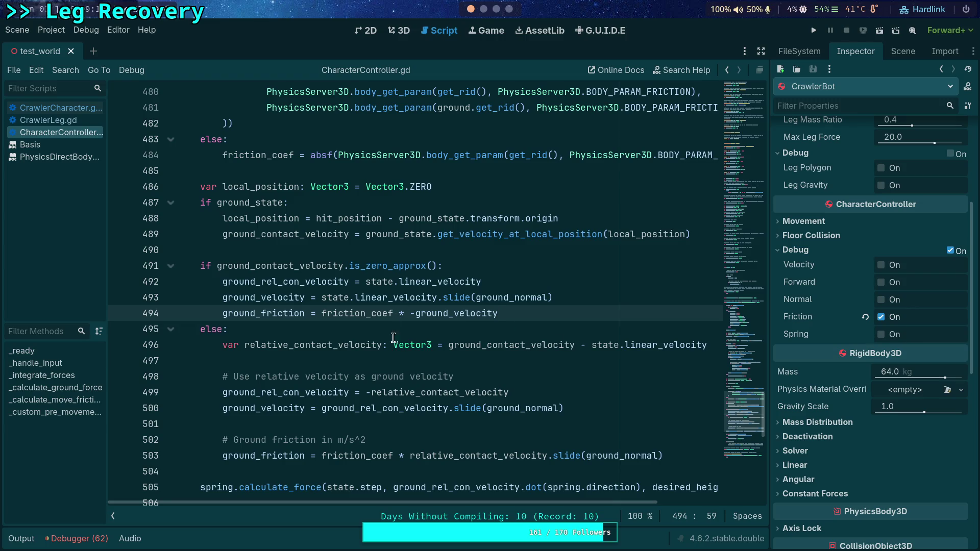
# Look up relative_velocity's definition in CrawlerLeg.gd from line 204 of CrawlerCharacter.gd
pyautogui.moveTo(395, 404)
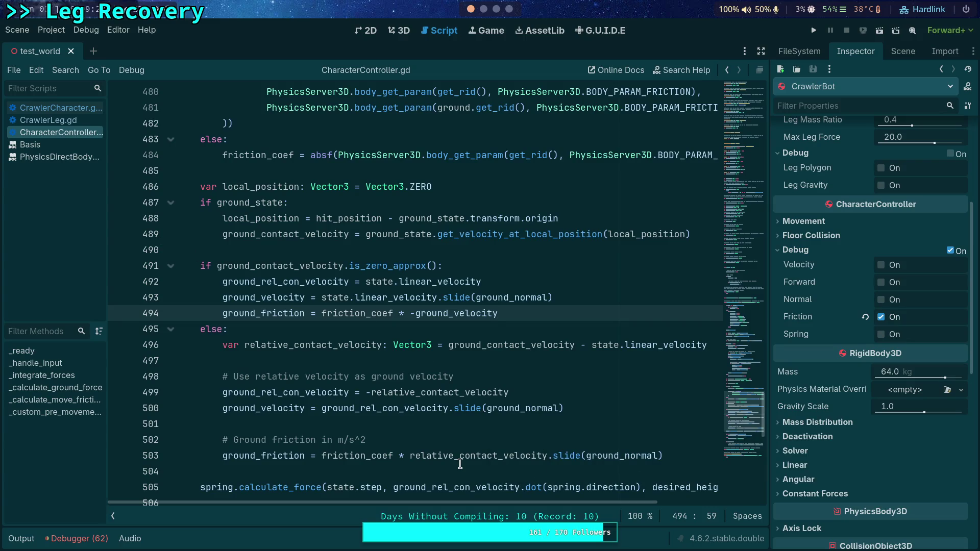
pyautogui.click(78, 109)
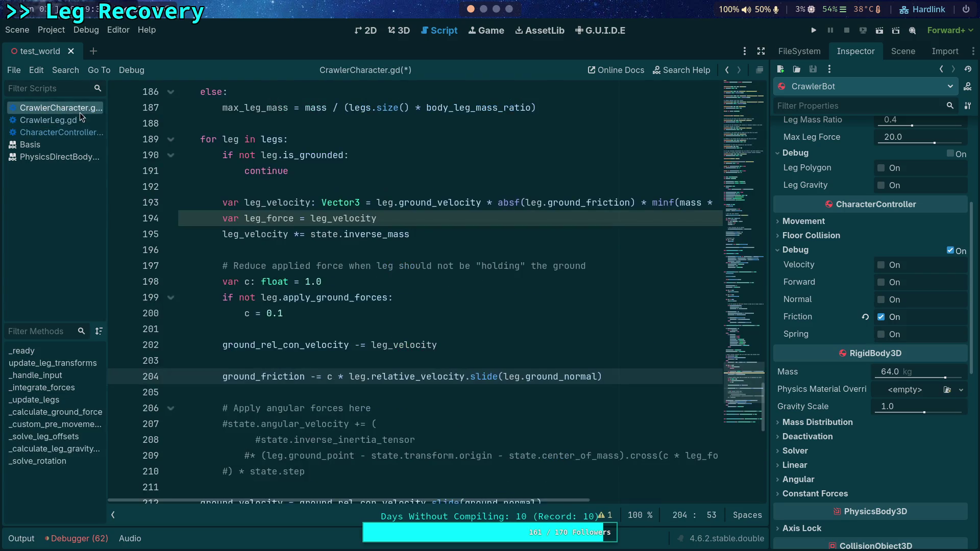
pyautogui.moveTo(419, 384)
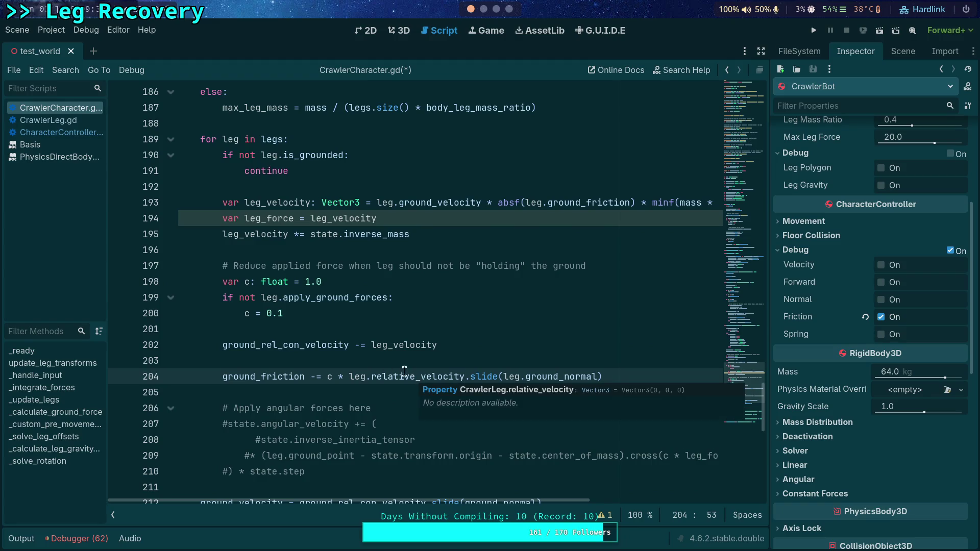
pyautogui.keyDown('ctrl'); pyautogui.click(411, 377); pyautogui.keyUp('ctrl')
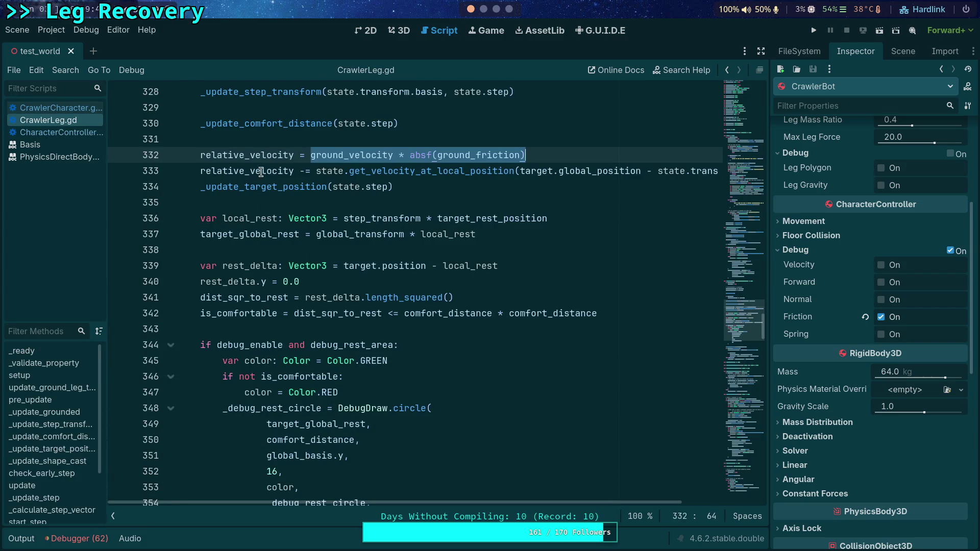
pyautogui.click(81, 109)
# Change line 204's ground_friction operator from -= to +=, comparing CharacterController.gd's ground_rel_con_velocity
pyautogui.doubleClick(313, 378)
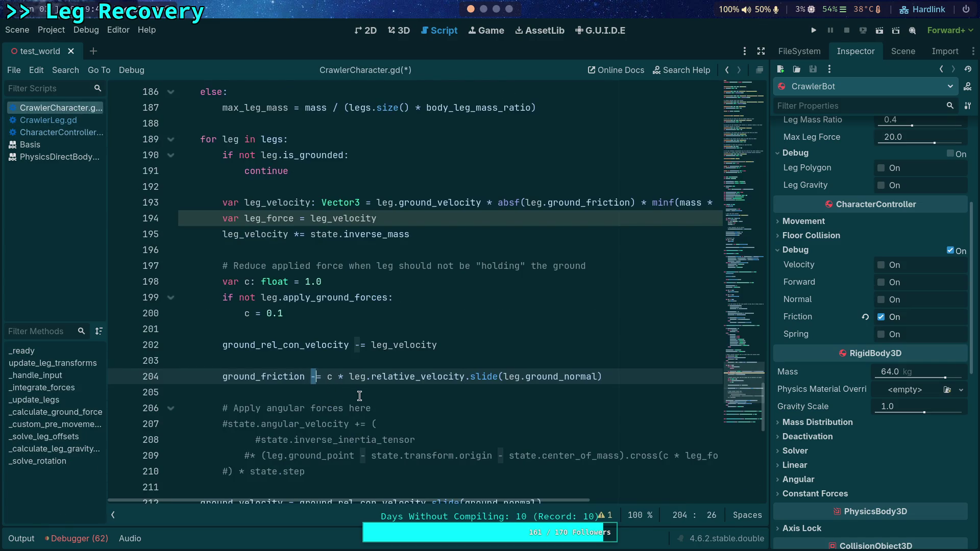
pyautogui.write('+')
pyautogui.click(64, 133)
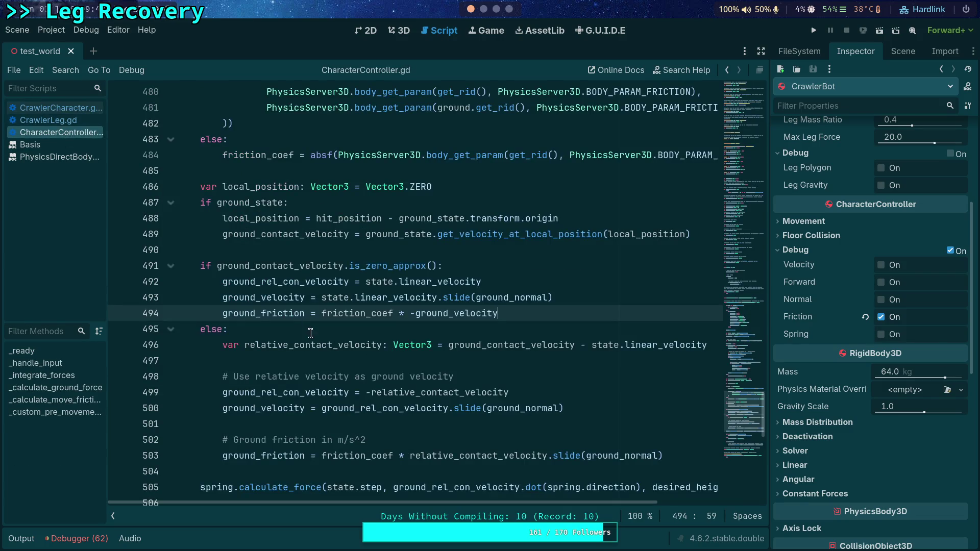
pyautogui.doubleClick(329, 392)
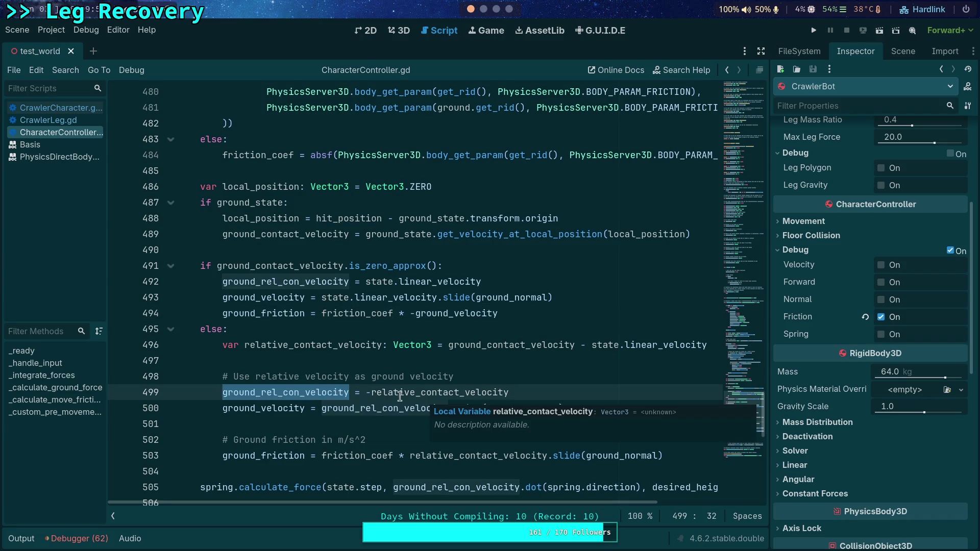
pyautogui.click(53, 105)
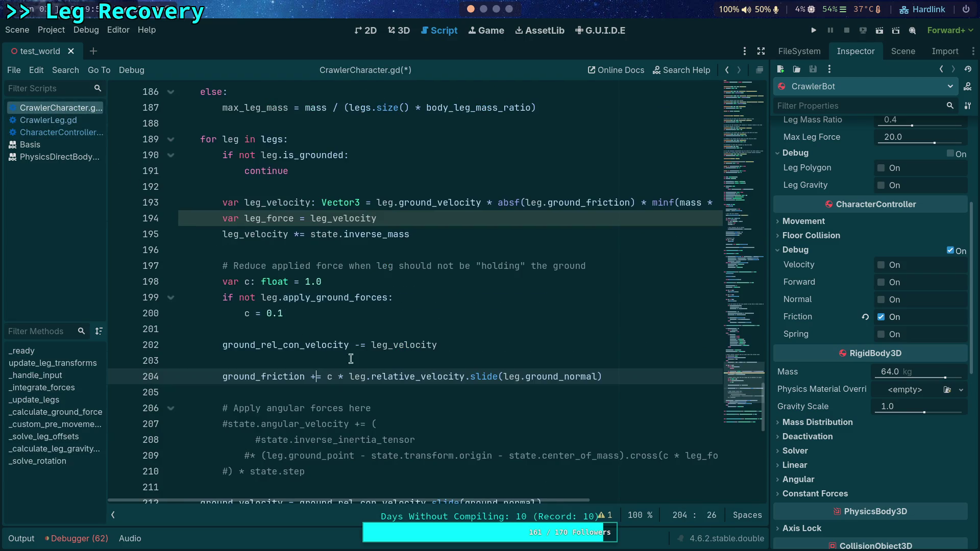
# Use leg.relative_velocity instead of leg_velocity on line 202 and delete the empty line 203
pyautogui.doubleClick(401, 346)
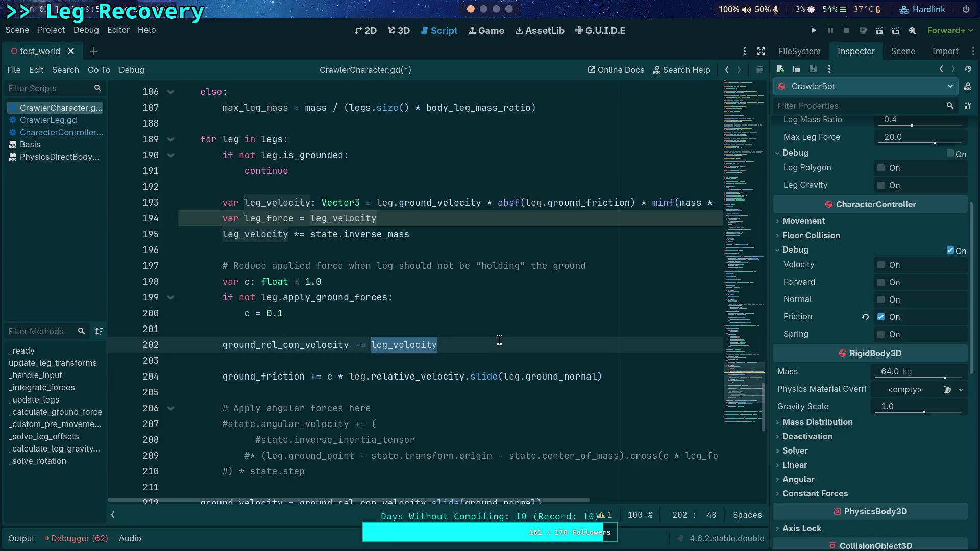
pyautogui.write('leg.rel')
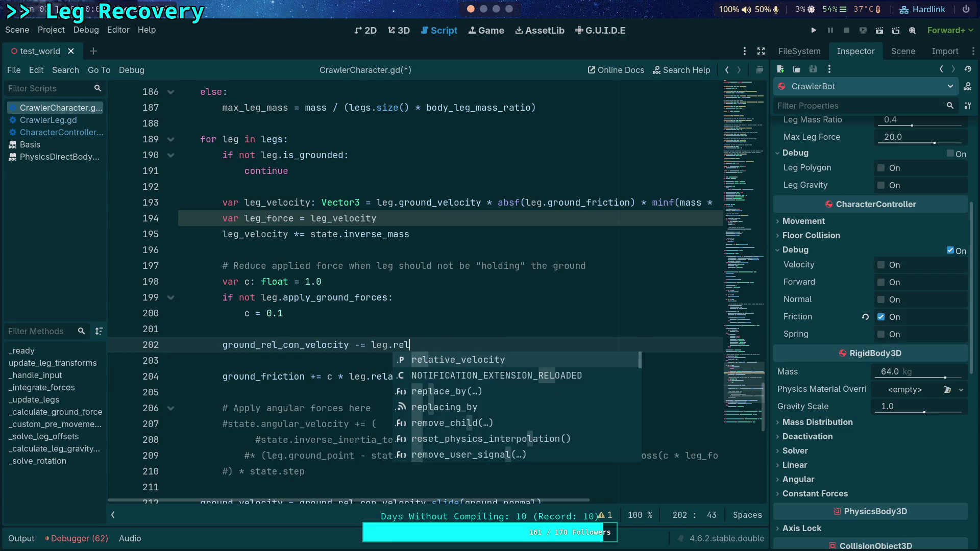
pyautogui.press('Return')
pyautogui.doubleClick(314, 345)
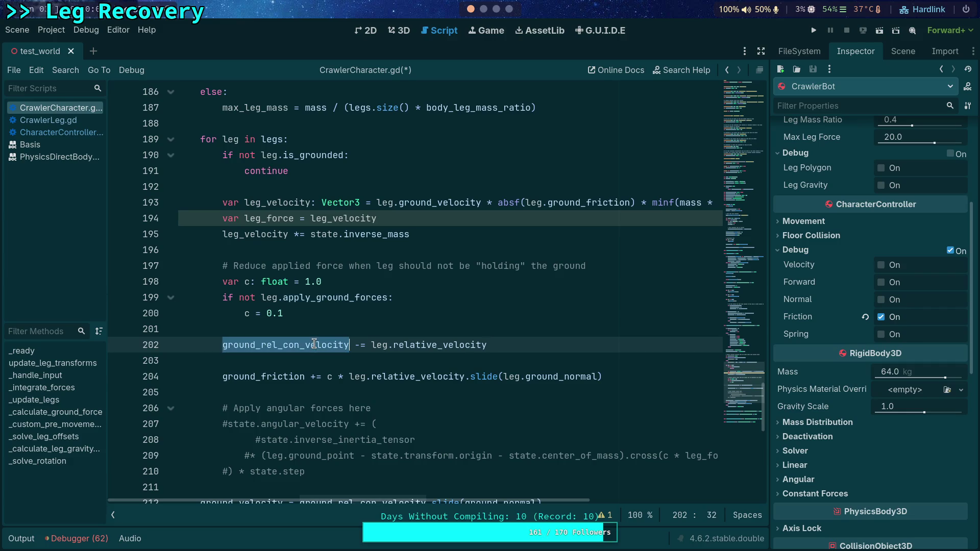
pyautogui.click(250, 361)
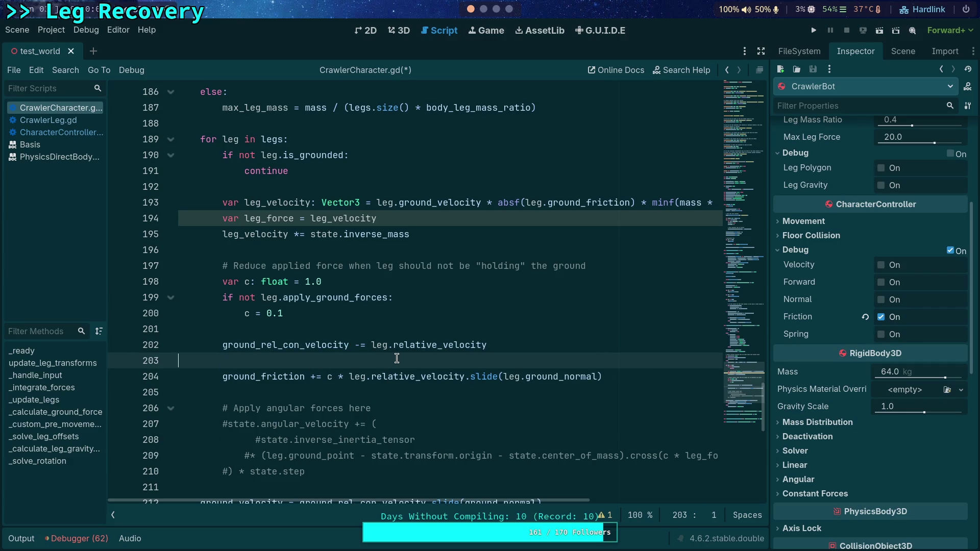
pyautogui.press('BackSpace')
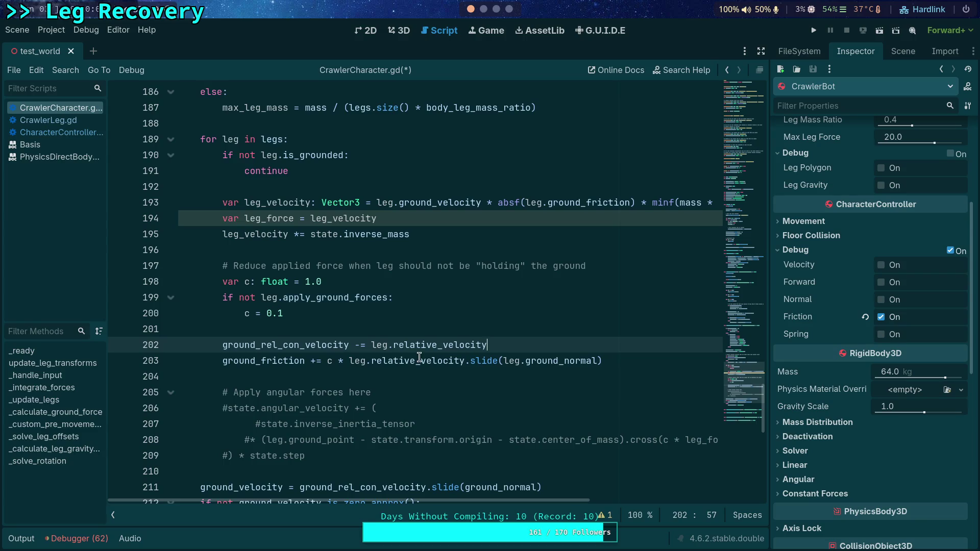
pyautogui.doubleClick(294, 202)
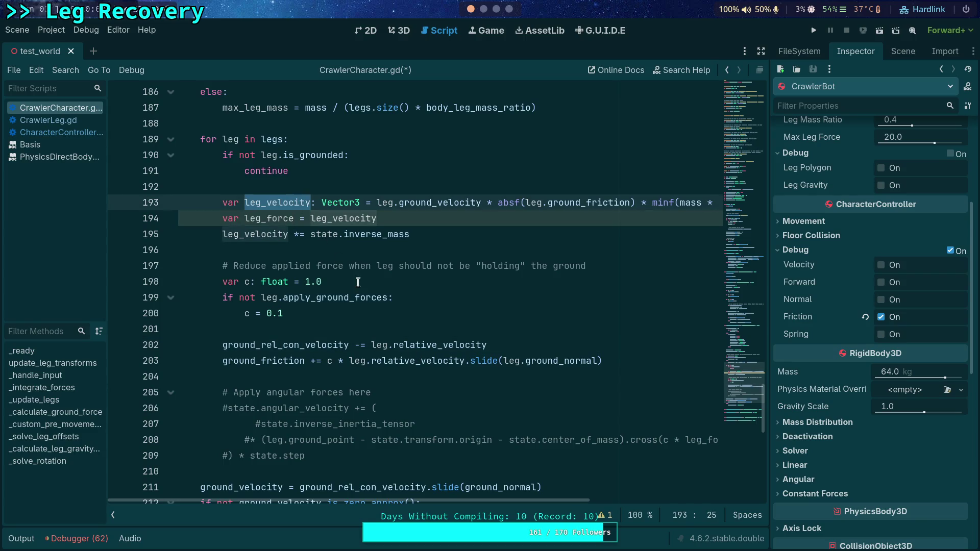
# Rename leg_velocity to leg_force on line 193 and delete the two leftover leg lines below it
pyautogui.moveTo(275, 234)
pyautogui.scroll(-2, 350, 394)
pyautogui.scroll(3, 372, 270)
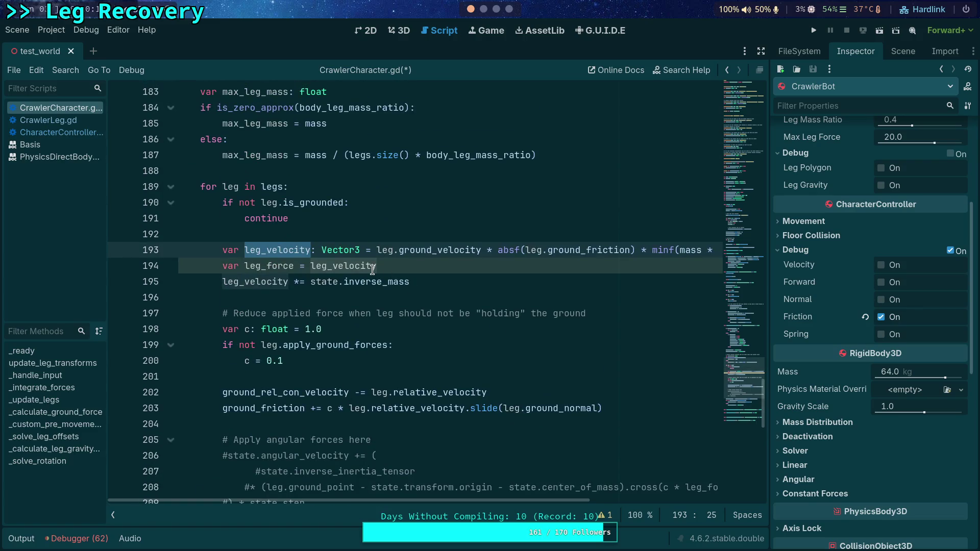
pyautogui.moveTo(266, 250); pyautogui.dragTo(308, 245)
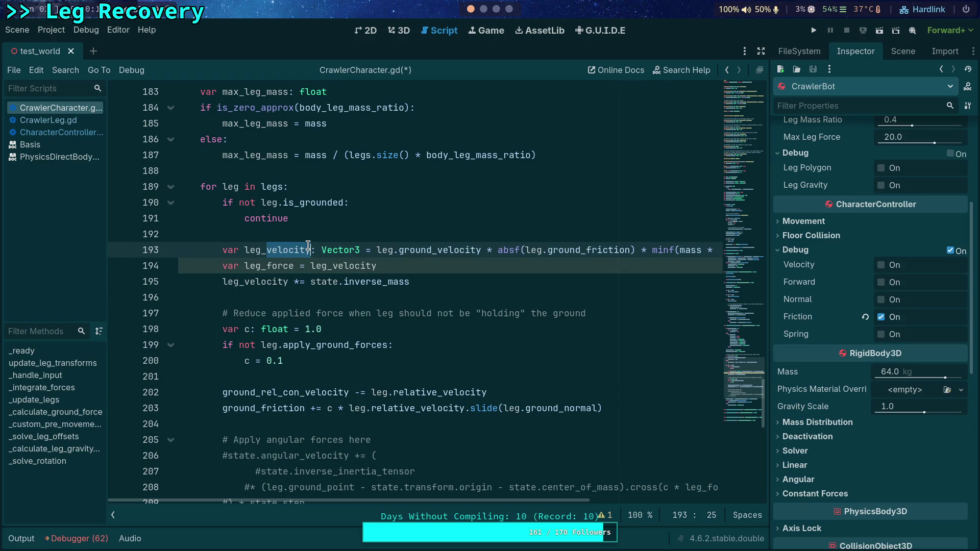
pyautogui.write('force')
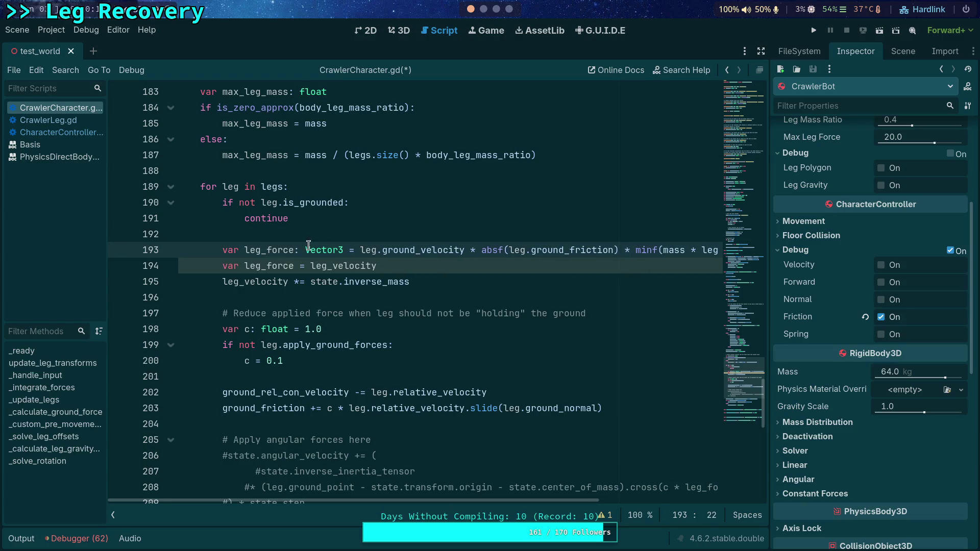
pyautogui.moveTo(410, 282); pyautogui.dragTo(205, 265)
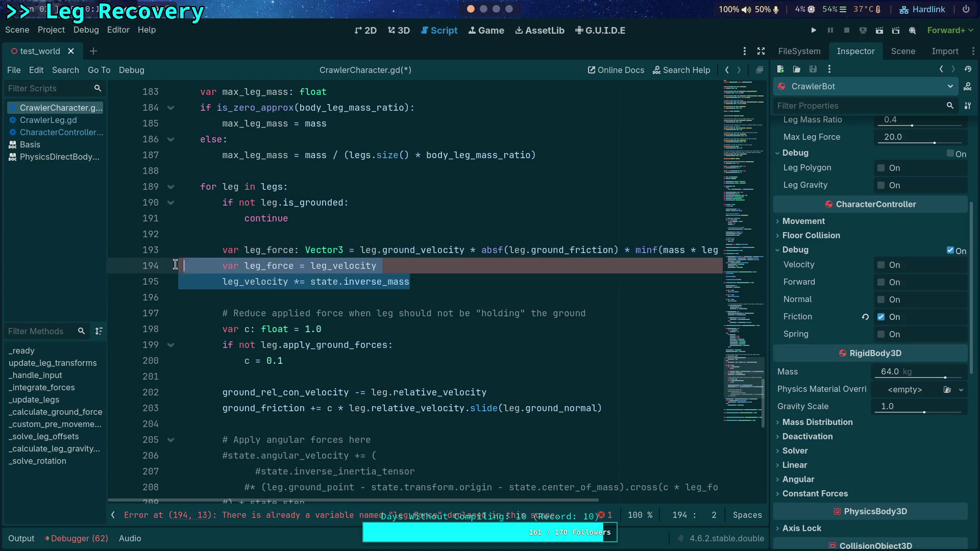
pyautogui.press('BackSpace')
pyautogui.press('BackSpace')
pyautogui.press('BackSpace')
# Move the leg_force line below '# Apply angular forces here', remove the leftover blank line, and run the game
pyautogui.hscroll(-5, 242, 308)
pyautogui.click(293, 245)
pyautogui.hotkey('alt', 'Down')
pyautogui.hotkey('alt', 'Down')
pyautogui.hotkey('alt', 'Down')
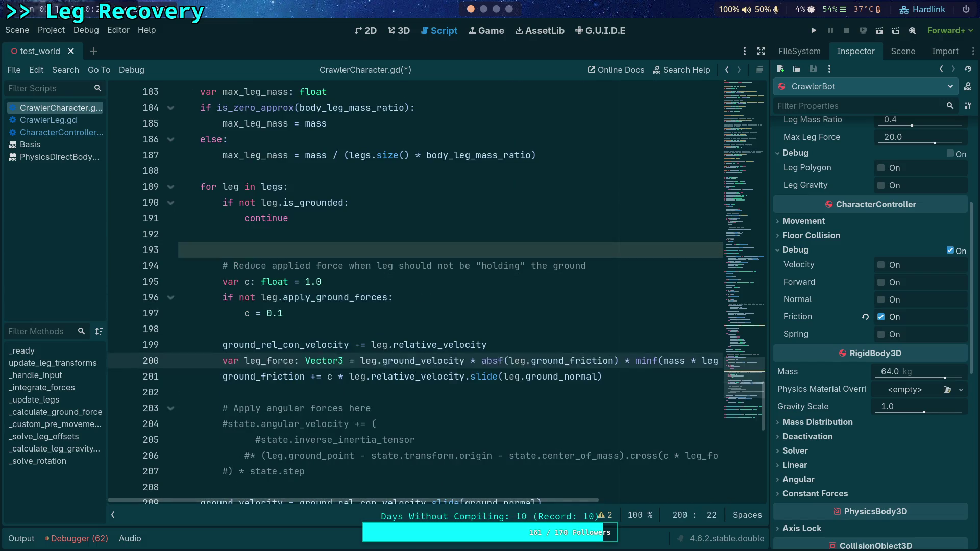
pyautogui.scroll(-1, 388, 286)
pyautogui.click(338, 204)
pyautogui.press('BackSpace')
pyautogui.click(246, 219)
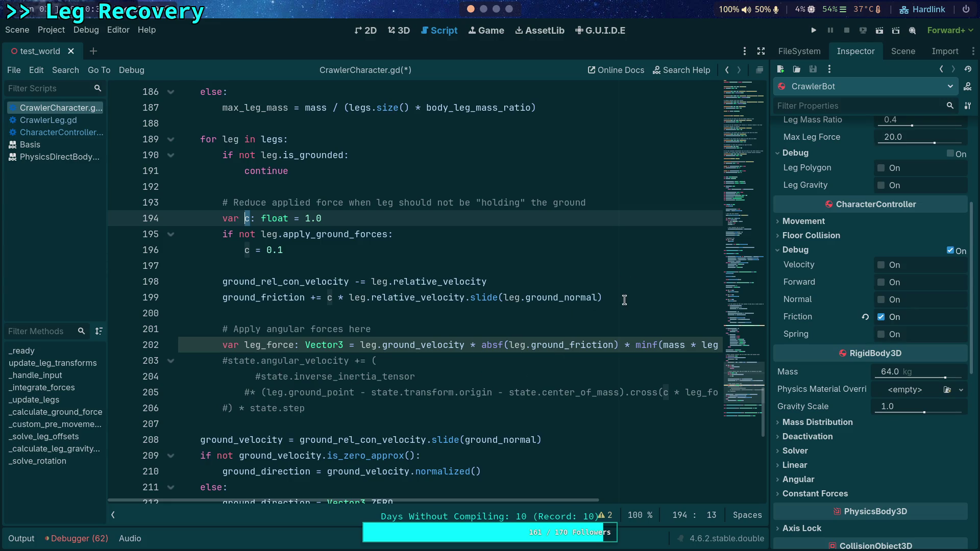
pyautogui.moveTo(530, 498)
pyautogui.mouseDown()
pyautogui.moveTo(592, 497)
pyautogui.moveTo(519, 491)
pyautogui.moveTo(612, 494)
pyautogui.moveTo(518, 494)
pyautogui.mouseUp()
pyautogui.click(424, 377)
pyautogui.click(814, 30)
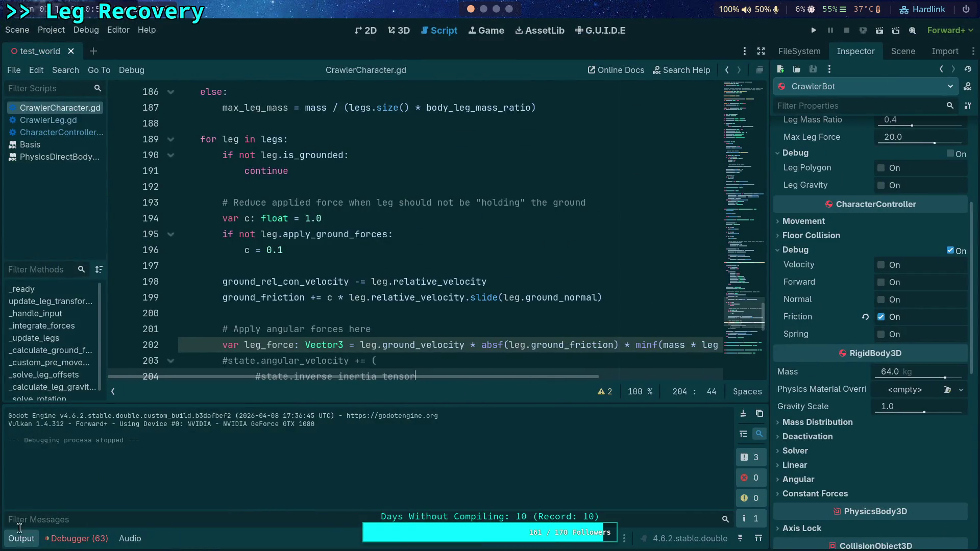
# Delete the minf(mass * leg_gravity_power[leg.index], max_leg_mass) factor from leg_force on line 202
pyautogui.hotkey('ctrl', 'j')
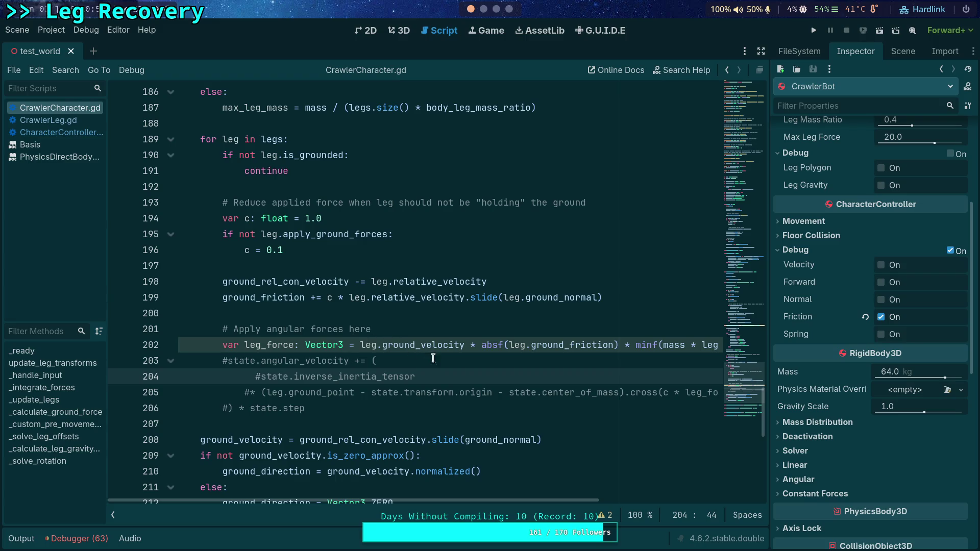
pyautogui.scroll(1, 456, 337)
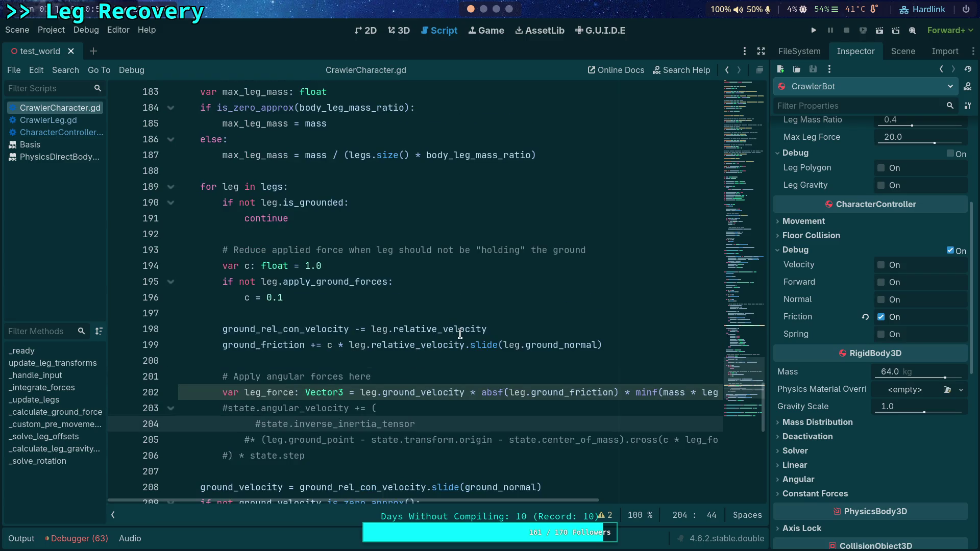
pyautogui.click(520, 328)
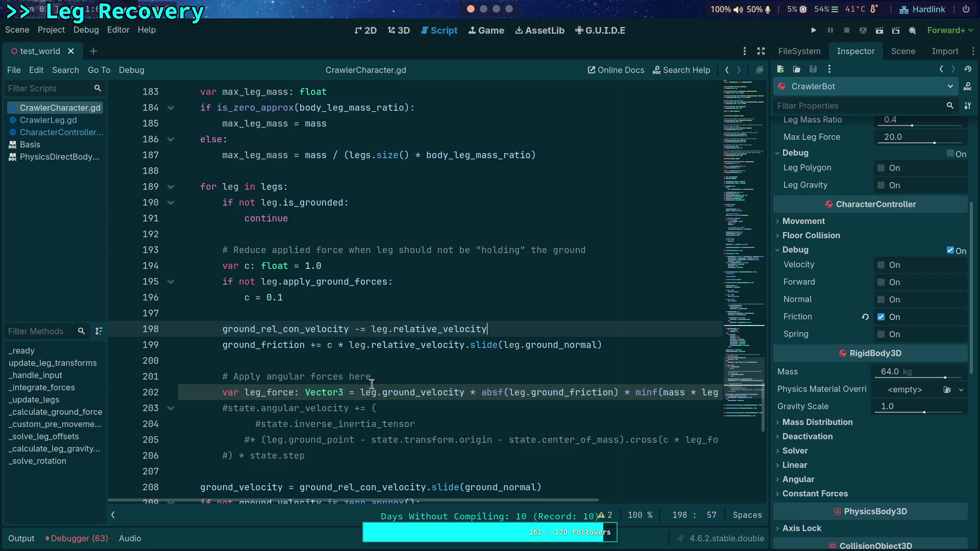
pyautogui.moveTo(499, 502); pyautogui.dragTo(668, 510)
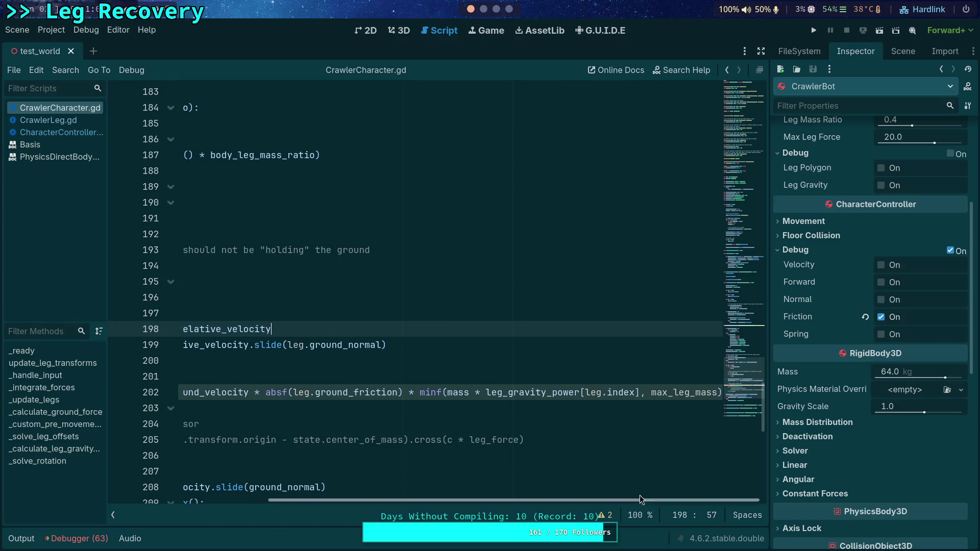
pyautogui.moveTo(406, 392); pyautogui.dragTo(713, 401)
pyautogui.hotkey('ctrl', 'c')
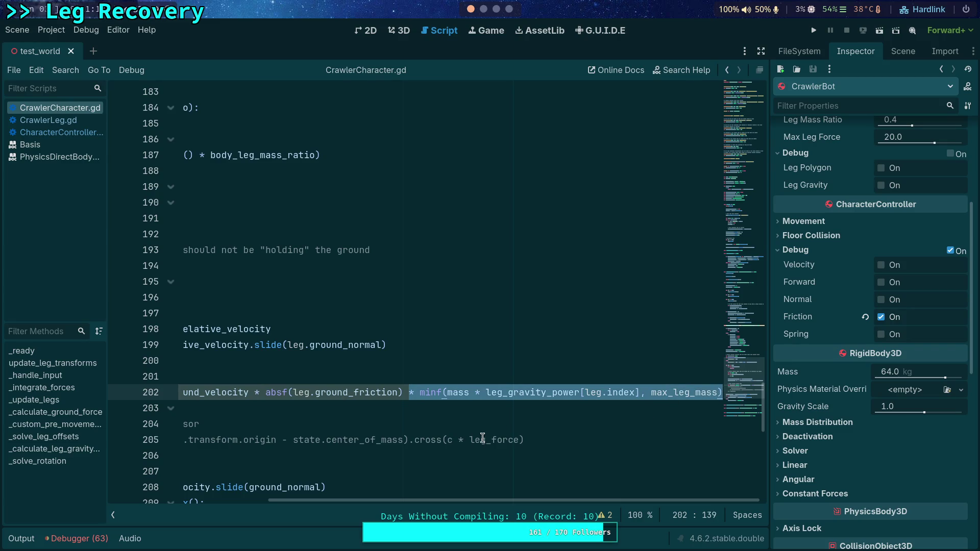
pyautogui.press('BackSpace')
# Open a new line below the reduce-force comment, then remove it again
pyautogui.click(622, 239)
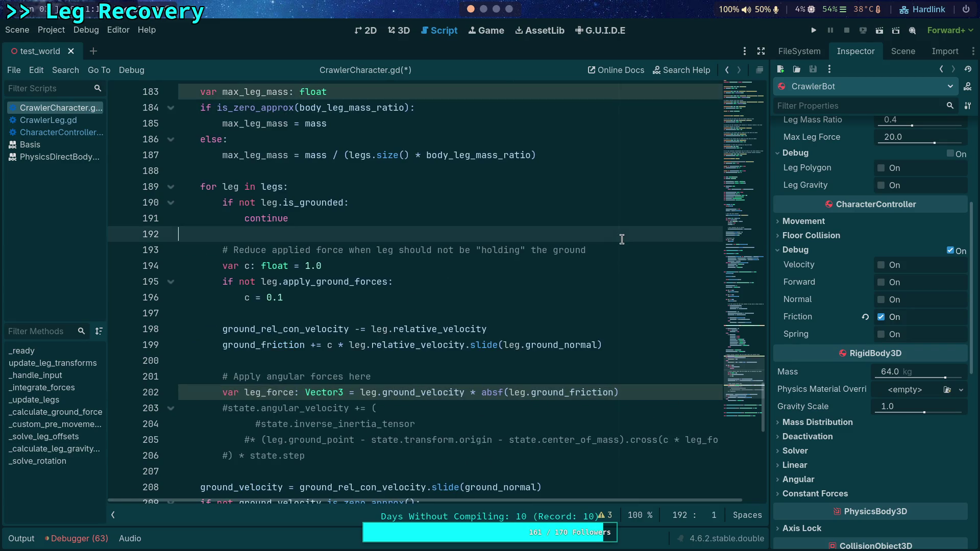
pyautogui.press('Down')
pyautogui.press('End')
pyautogui.press('Return')
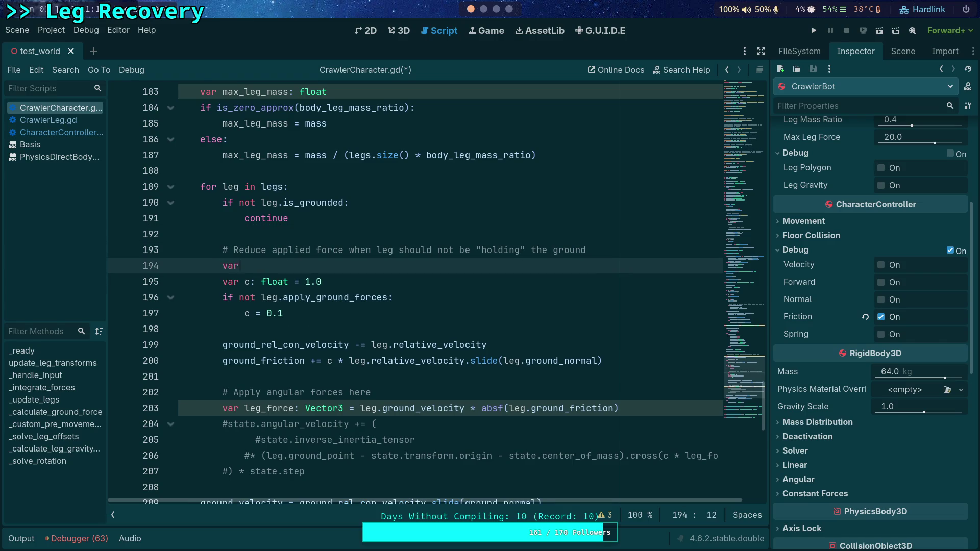
pyautogui.press('BackSpace')
pyautogui.press('BackSpace')
pyautogui.press('BackSpace')
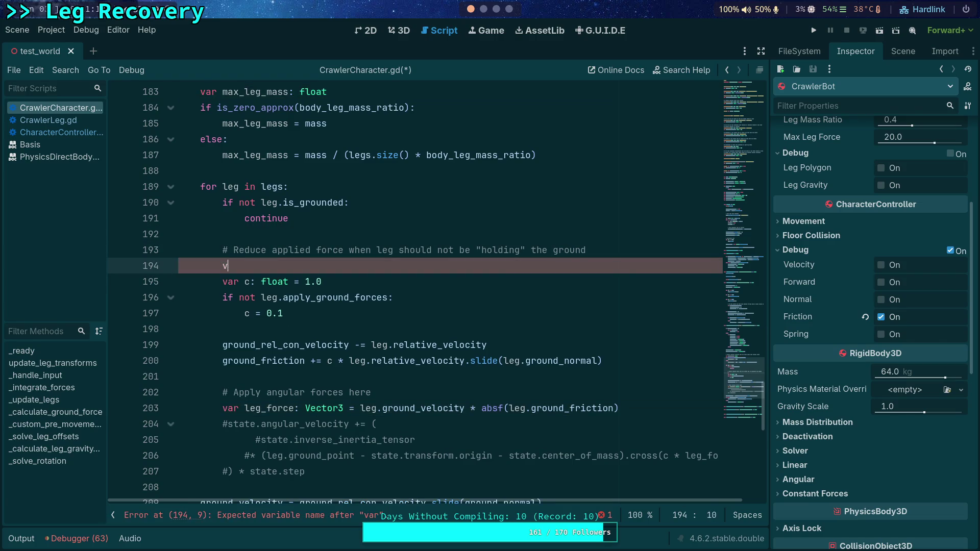
pyautogui.press('BackSpace')
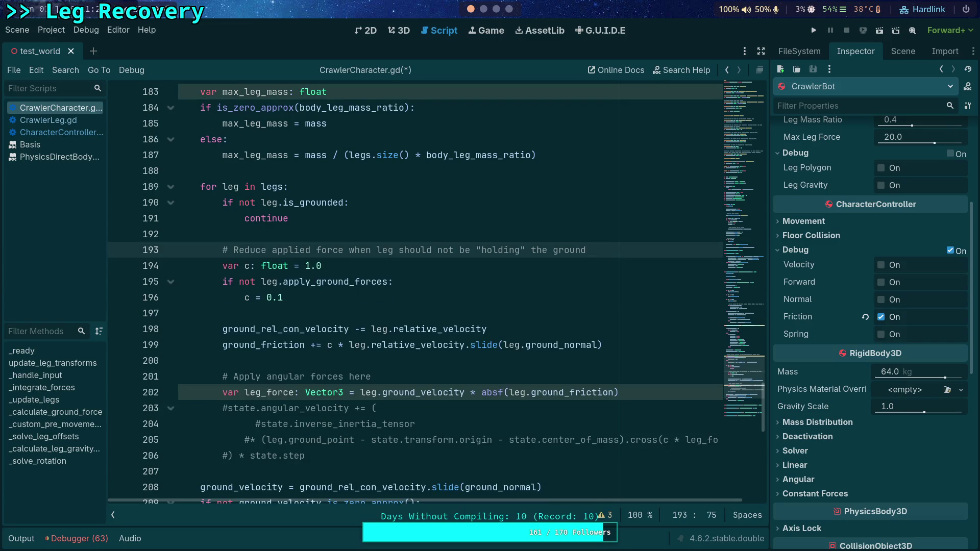
# Rename c to power on line 194 and set it to the pasted minf mass term instead of 1.0
pyautogui.moveTo(322, 266); pyautogui.dragTo(305, 264)
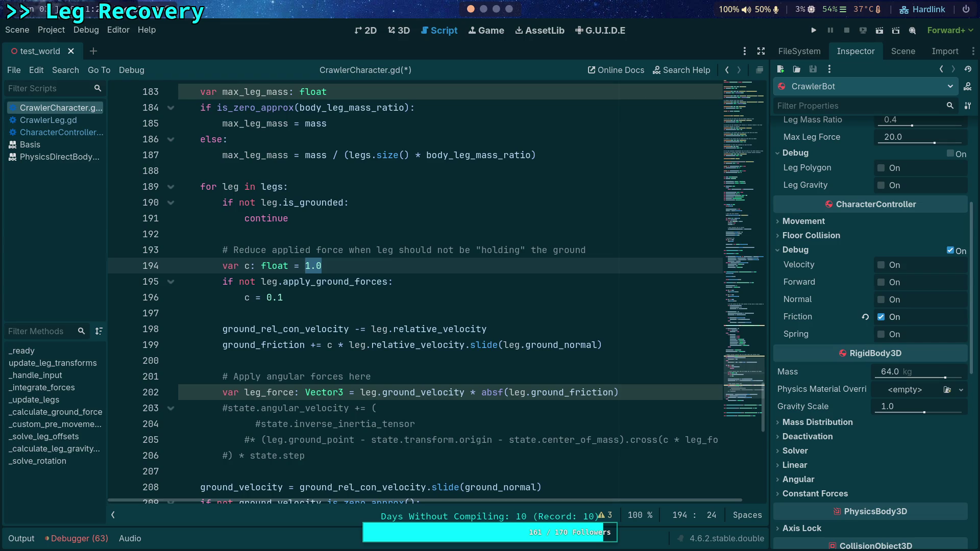
pyautogui.hotkey('ctrl', 'v')
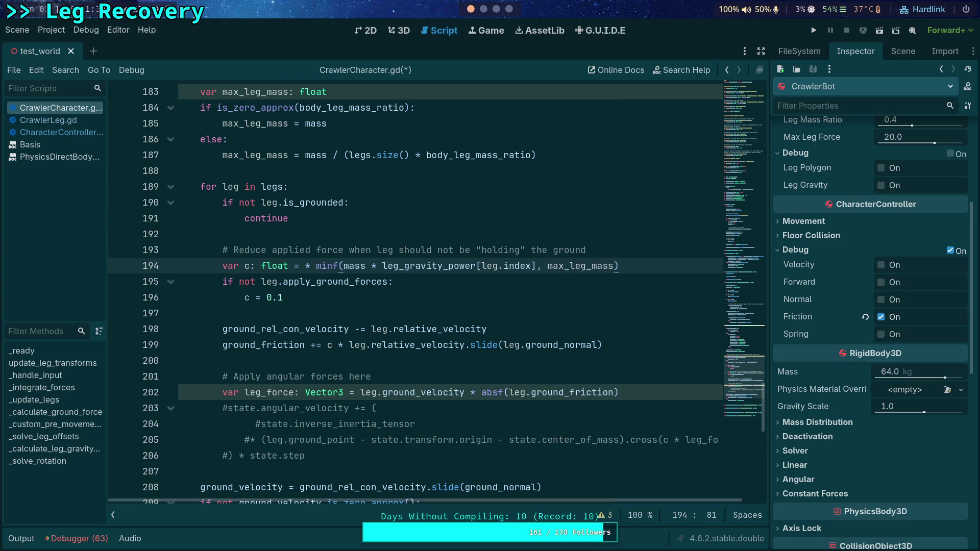
pyautogui.click(318, 266)
pyautogui.press('BackSpace')
pyautogui.press('BackSpace')
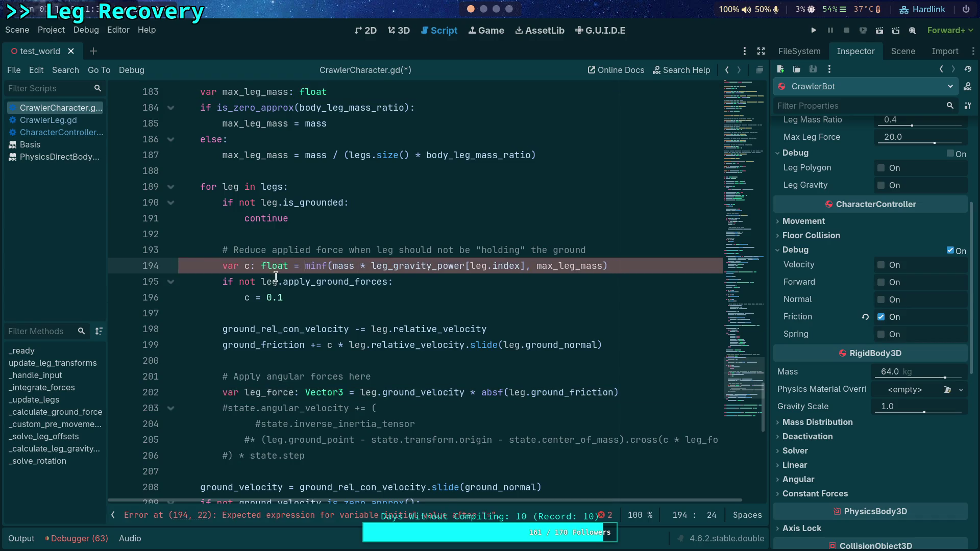
pyautogui.click(247, 266)
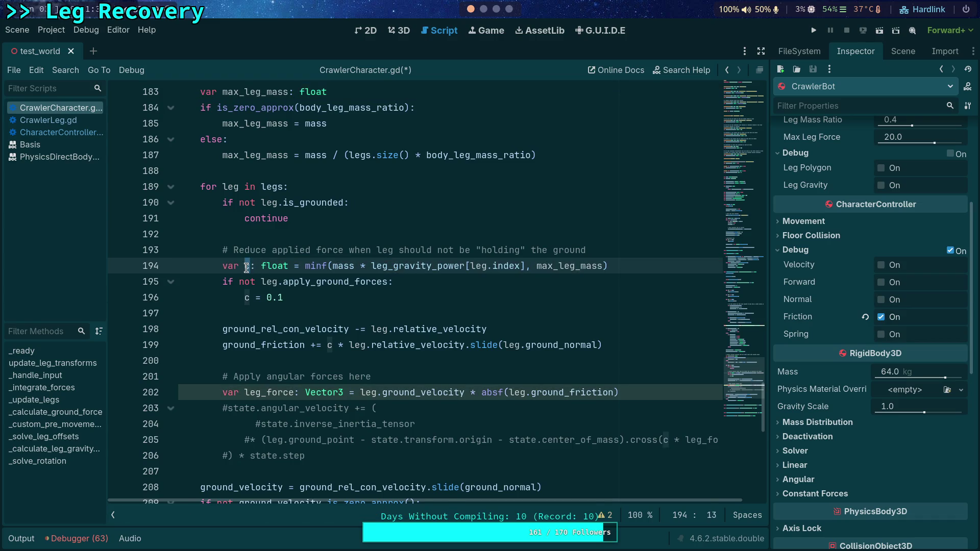
pyautogui.press('Delete')
pyautogui.write('power')
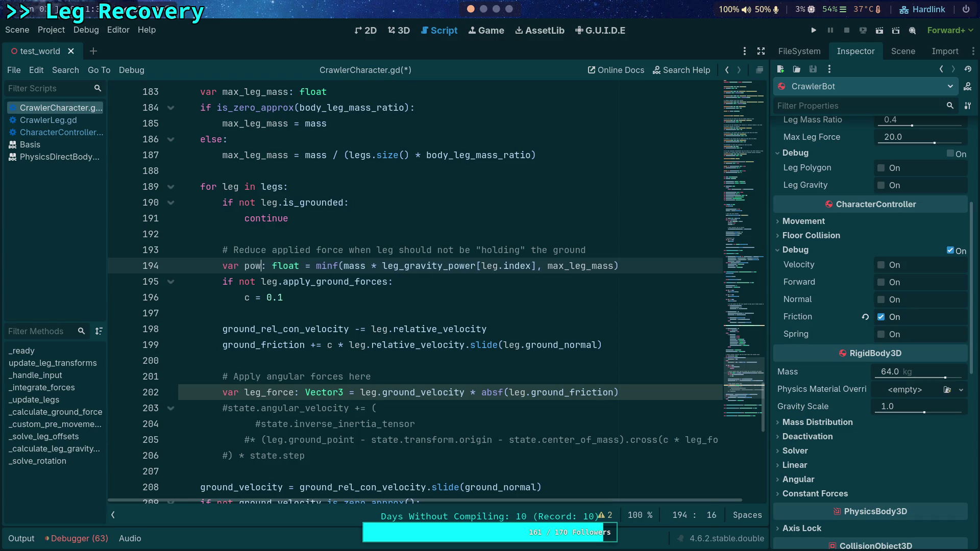
# Make the if branch 'power *= 0.1' and use power instead of c in the ground_friction update
pyautogui.click(246, 297)
pyautogui.press('Delete')
pyautogui.write('power')
pyautogui.press('Right')
pyautogui.write('*')
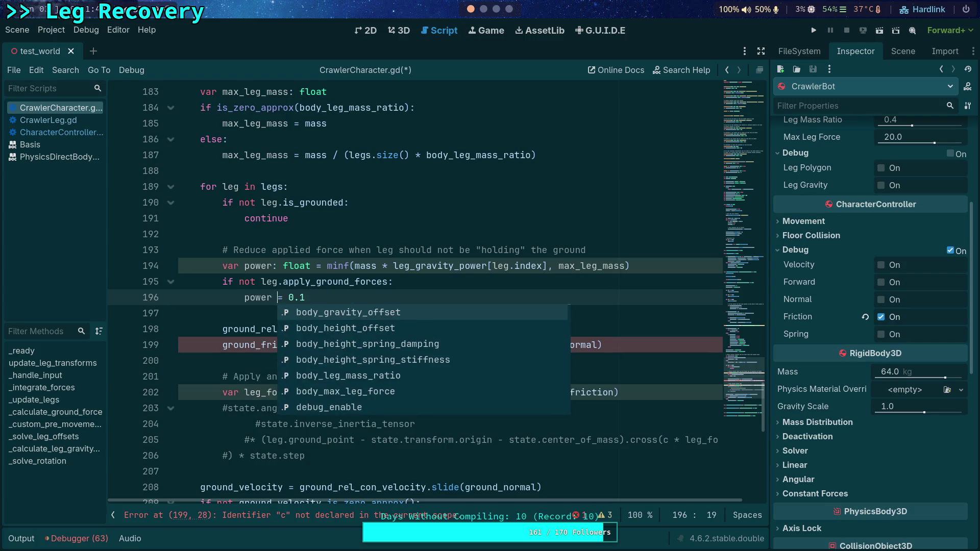
pyautogui.doubleClick(330, 345)
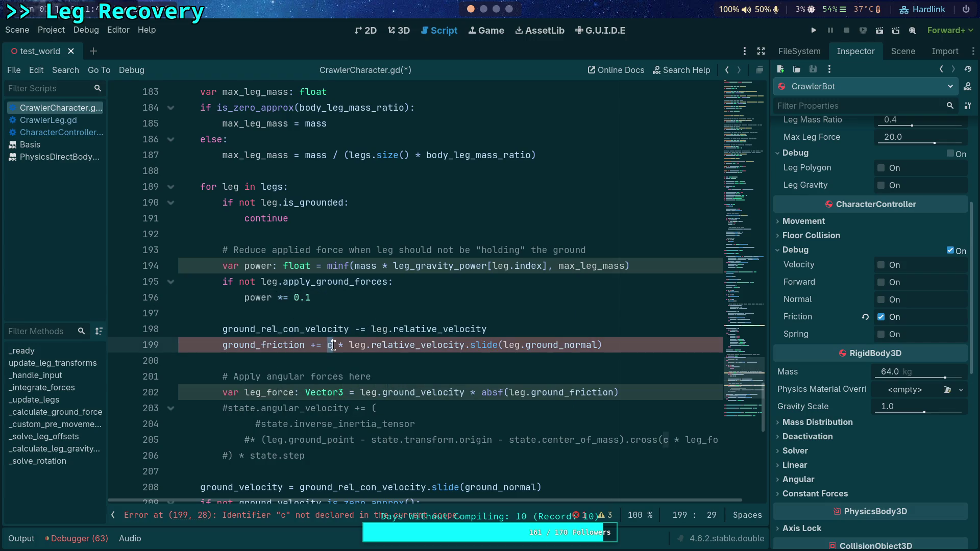
pyautogui.write('power')
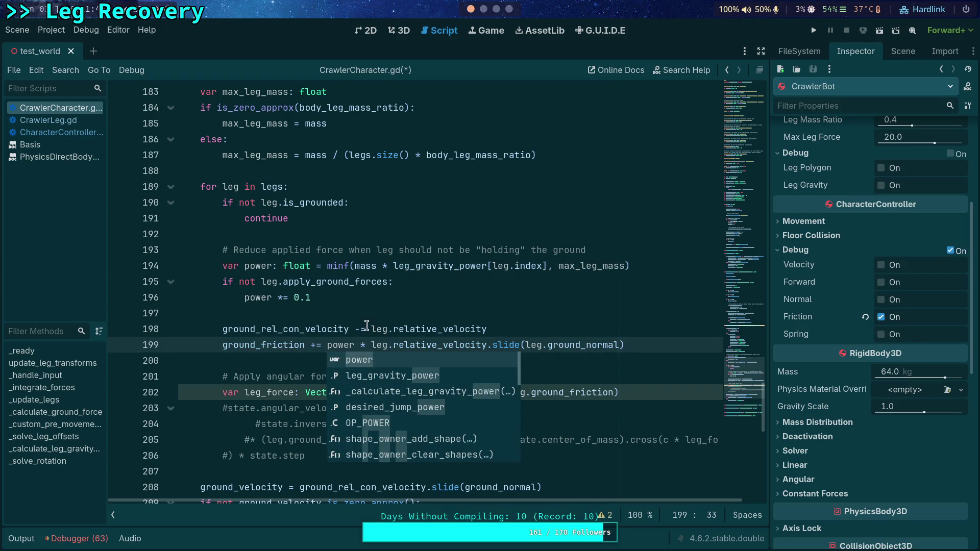
# Begin editing line 198's leg.relative_velocity term, typing and then erasing 'pow'
pyautogui.click(368, 328)
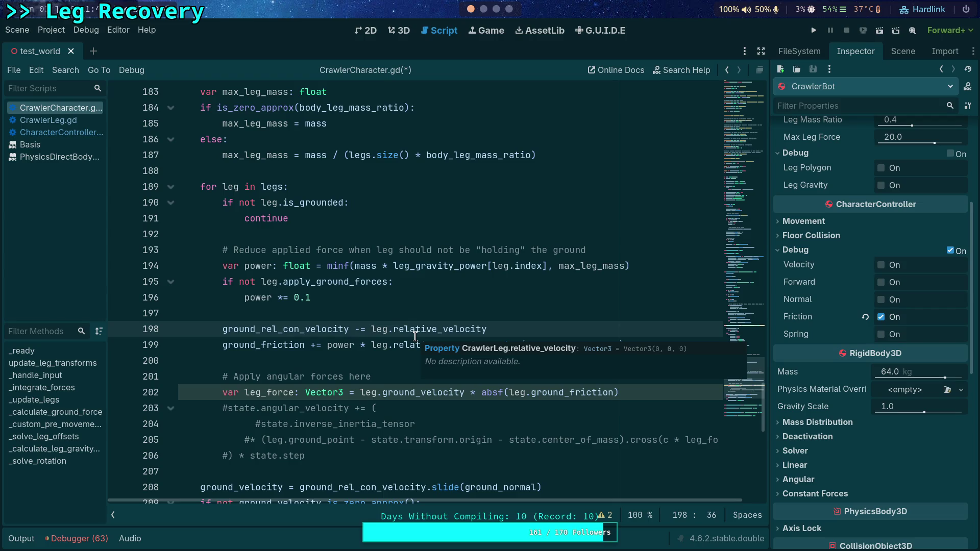
pyautogui.doubleClick(415, 332)
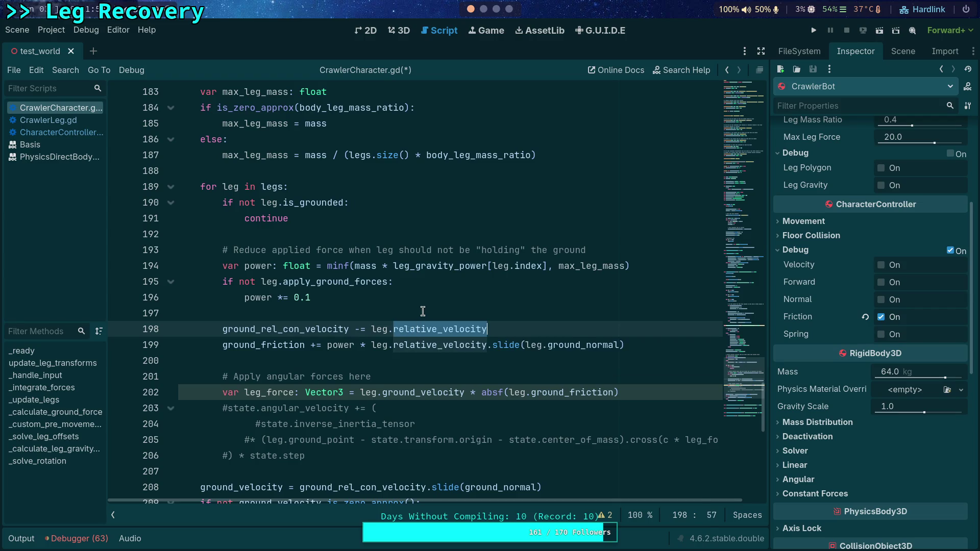
pyautogui.click(371, 329)
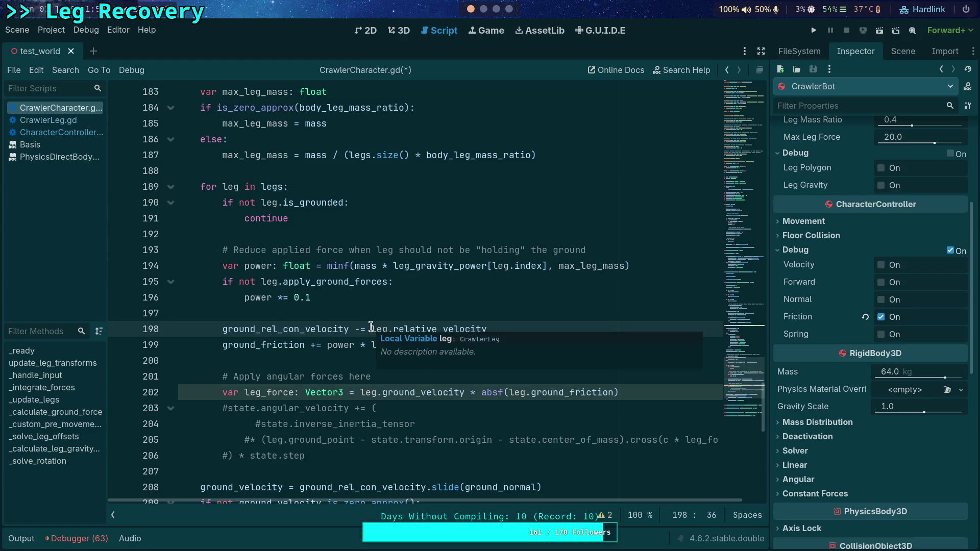
pyautogui.write('pow')
pyautogui.press('BackSpace')
pyautogui.press('BackSpace')
pyautogui.press('BackSpace')
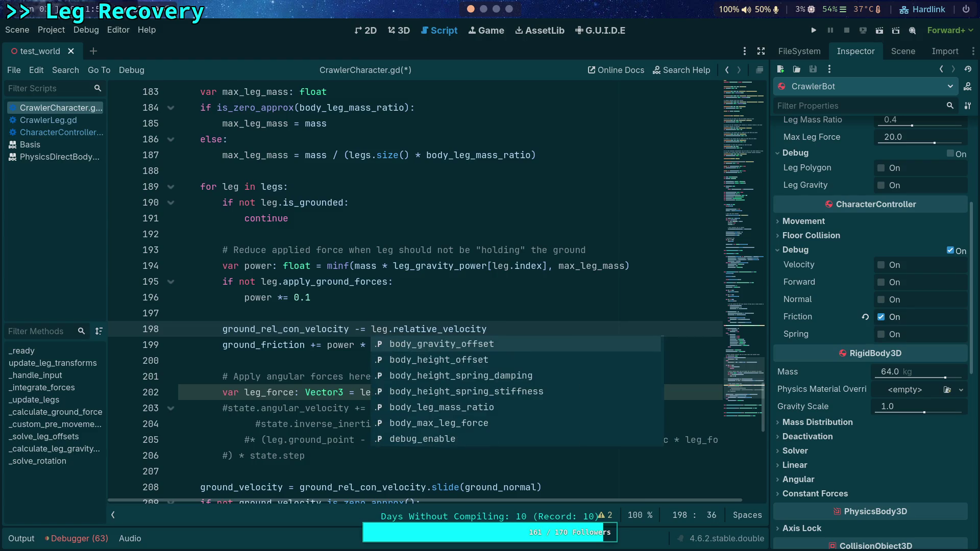
# Insert 'var leg_velocity: Vector3 = power * leg.relative_velocity' as a new line 198
pyautogui.press('Escape')
pyautogui.press('Up')
pyautogui.press('Return')
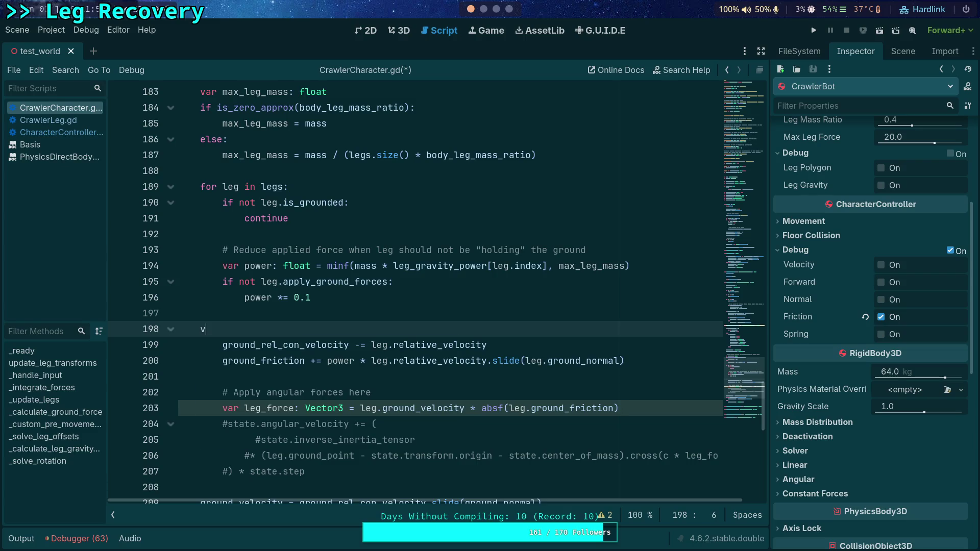
pyautogui.write('var leg_')
pyautogui.write('velocity: ')
pyautogui.write('Vector3 = ')
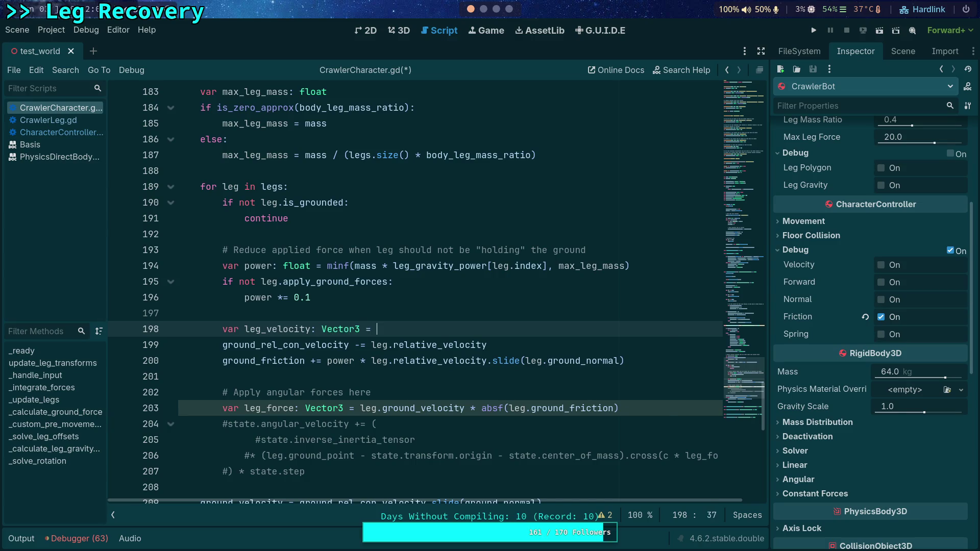
pyautogui.write('power * leg.re')
pyautogui.press('Return')
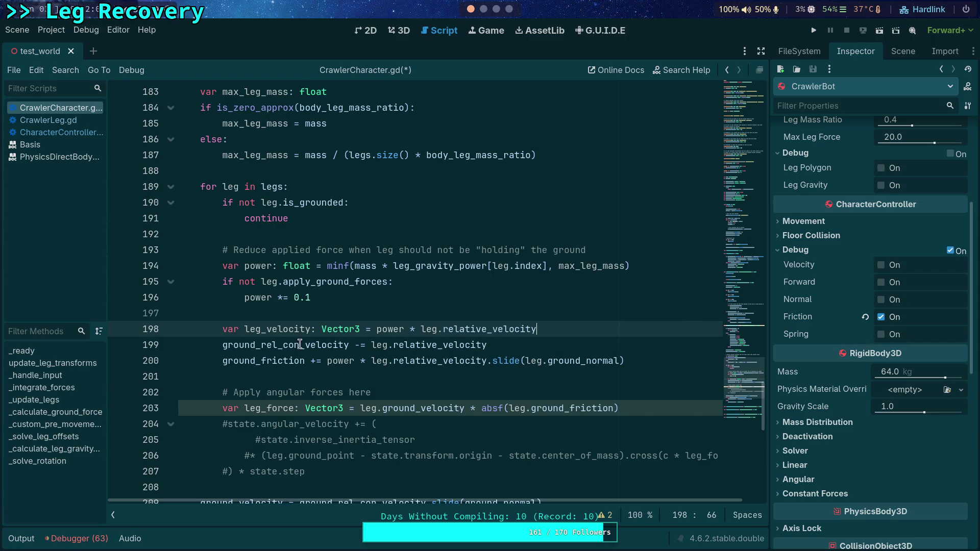
# Make lines 199 and 200 use leg_velocity instead of leg.relative_velocity
pyautogui.click(389, 345)
pyautogui.moveTo(389, 345); pyautogui.dragTo(439, 342)
pyautogui.press('BackSpace')
pyautogui.moveTo(330, 363); pyautogui.dragTo(398, 363)
pyautogui.press('BackSpace')
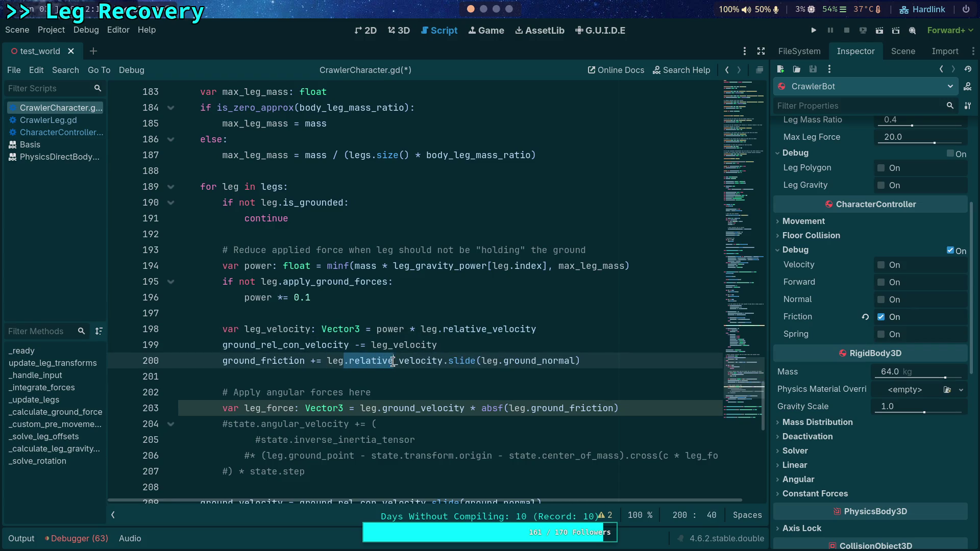
pyautogui.press('BackSpace')
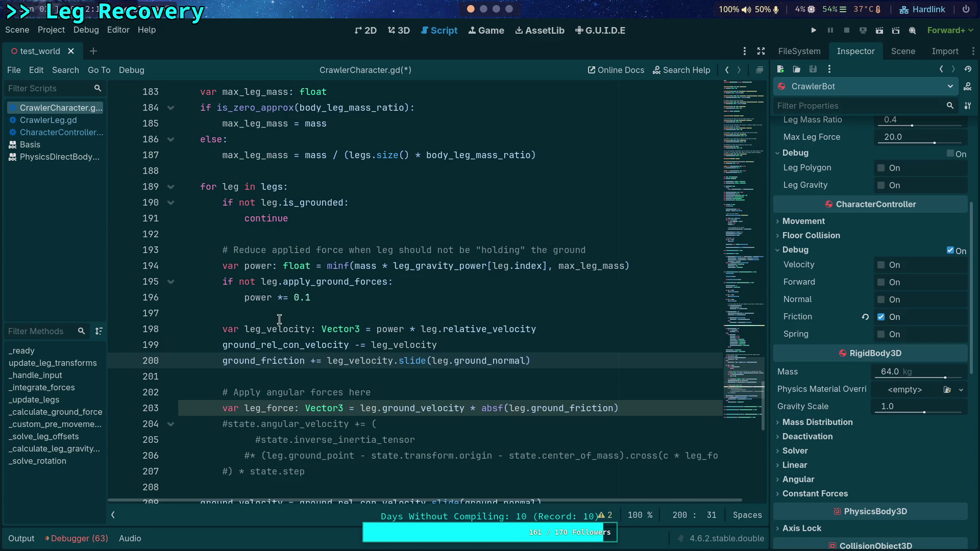
# Prefix leg_force on line 203 with 'power *', remove the stray 'c *' on line 206, save, and run
pyautogui.doubleClick(279, 329)
pyautogui.scroll(-1, 462, 359)
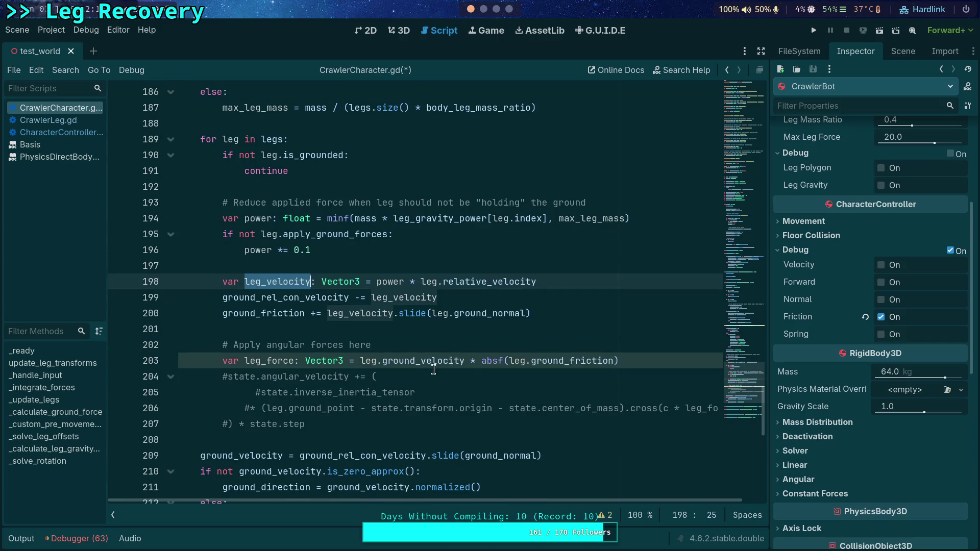
pyautogui.moveTo(420, 366)
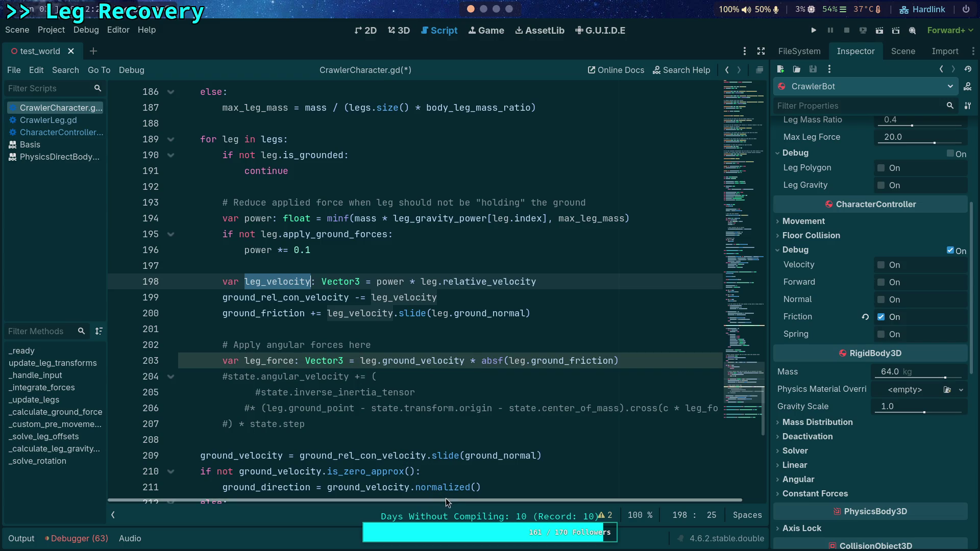
pyautogui.moveTo(472, 503); pyautogui.dragTo(524, 503)
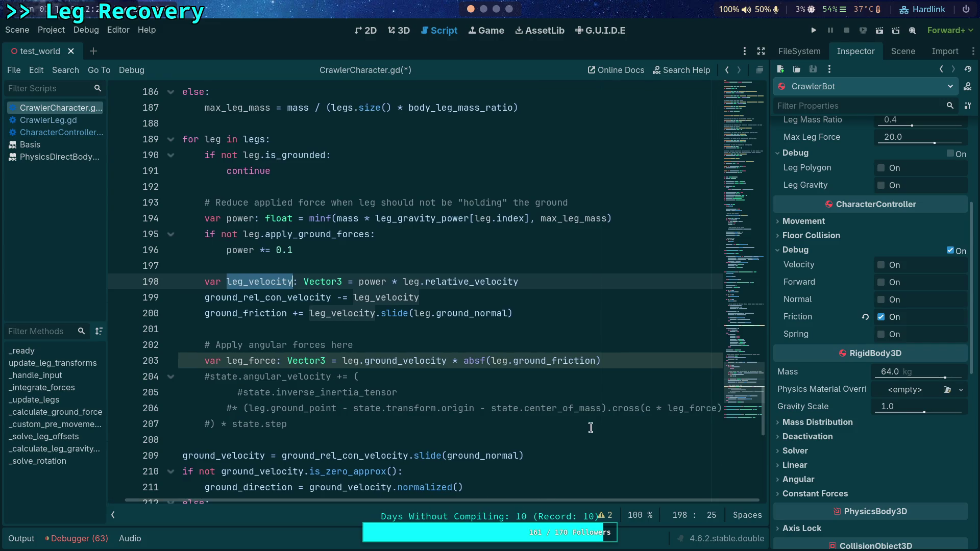
pyautogui.click(624, 360)
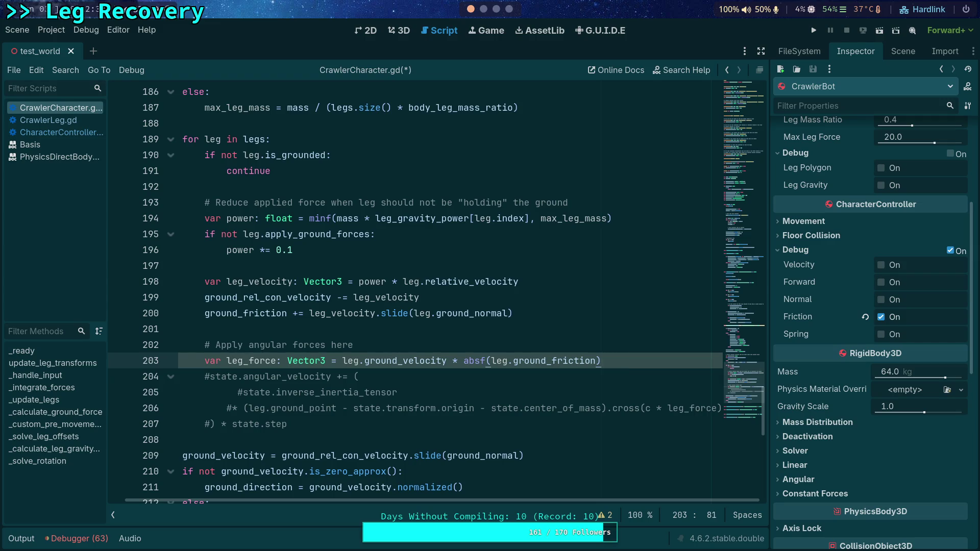
pyautogui.click(333, 360)
pyautogui.write('power *')
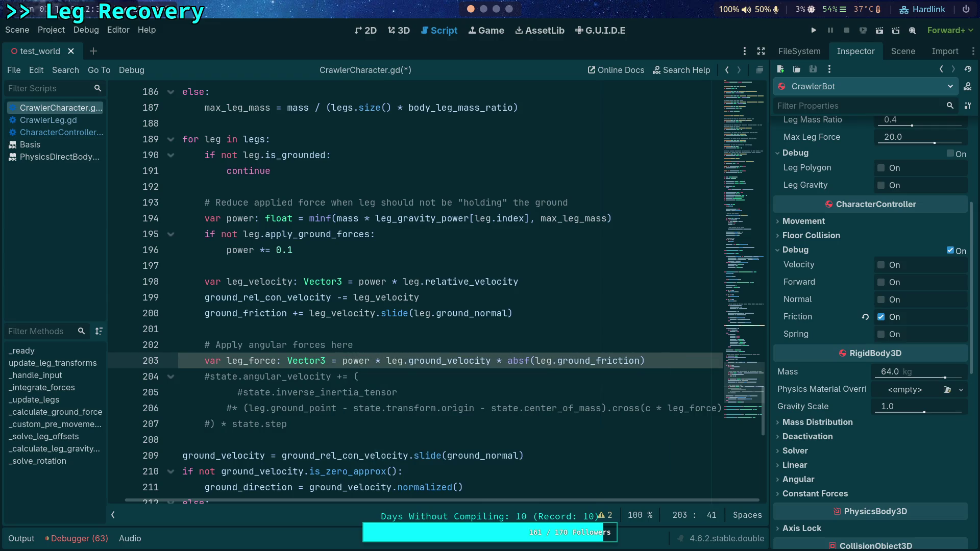
pyautogui.click(658, 409)
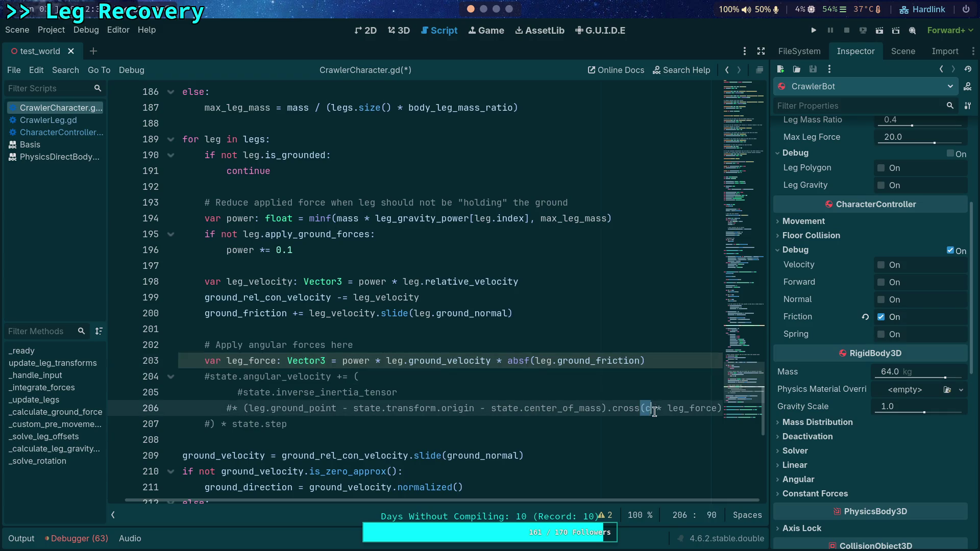
pyautogui.press('Delete')
pyautogui.press('BackSpace')
pyautogui.press('BackSpace')
pyautogui.hotkey('ctrl', 's')
pyautogui.click(822, 31)
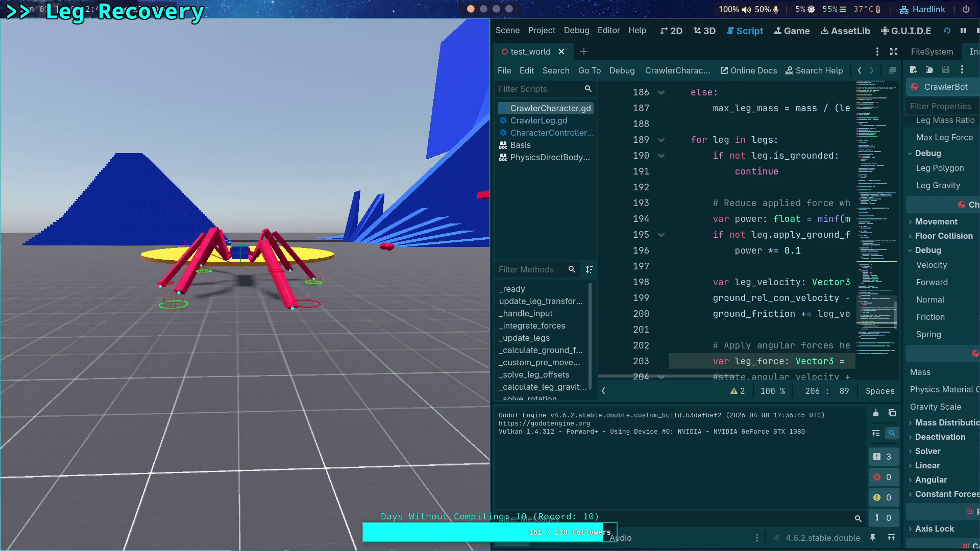
# Stop the test run and append '* state.inverse_mass' to the leg_velocity line 198
pyautogui.press('F8')
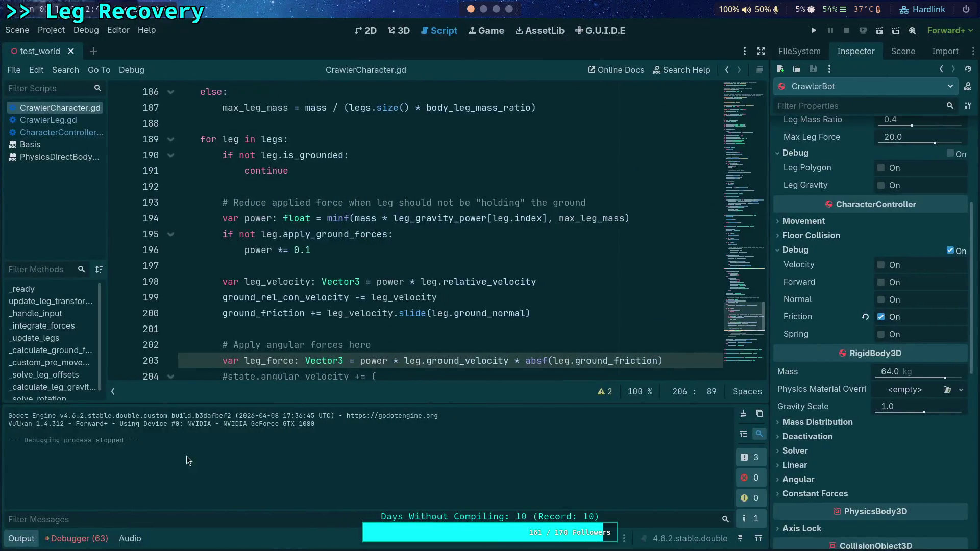
pyautogui.click(29, 541)
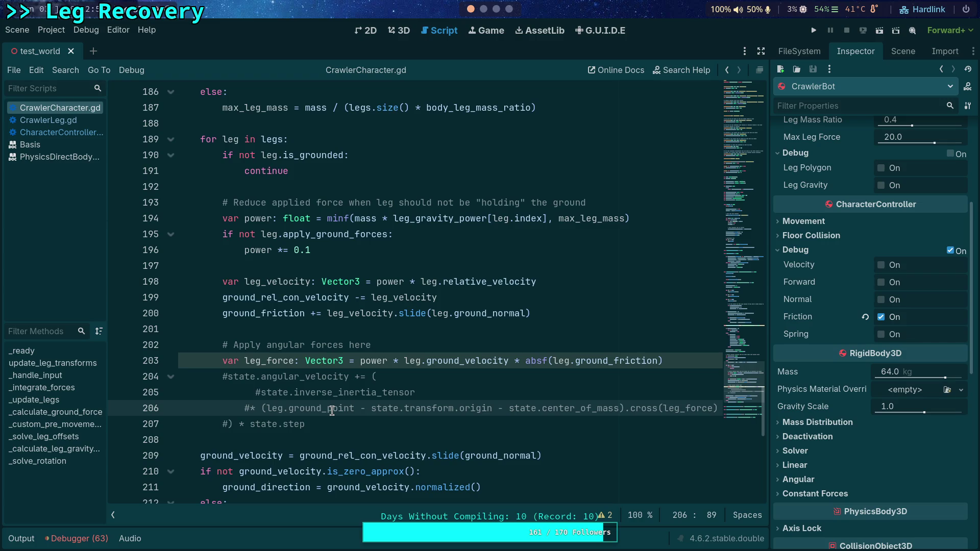
pyautogui.click(555, 281)
pyautogui.write('state.inv')
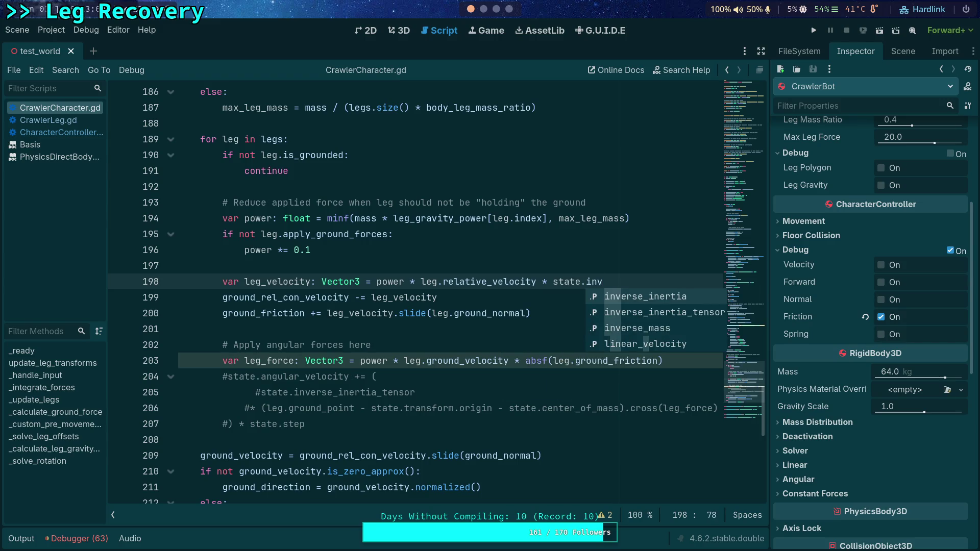
pyautogui.press('Down')
pyautogui.press('Down')
pyautogui.press('Return')
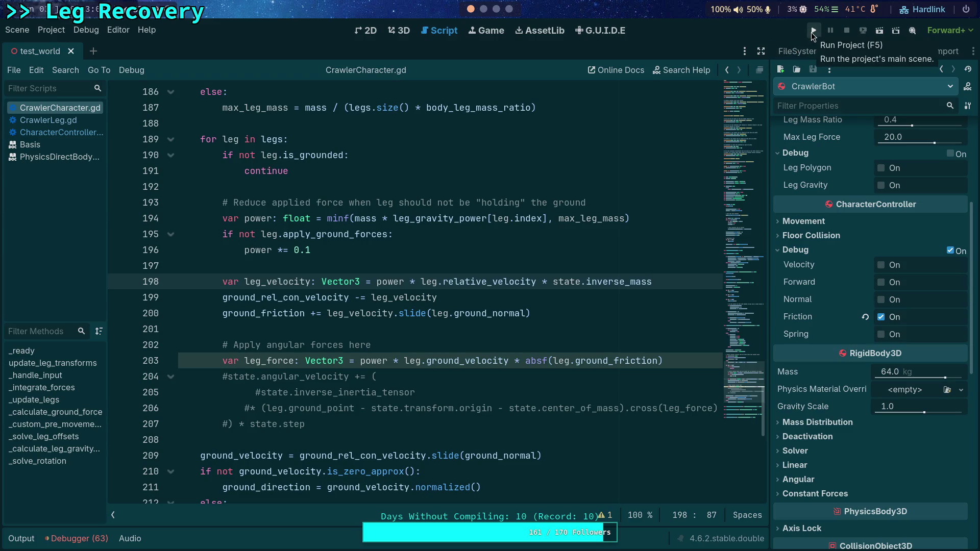
# Test-run once, drag CrawlerBot onto the yellow platform in the 3D view, and play test_world again
pyautogui.click(813, 35)
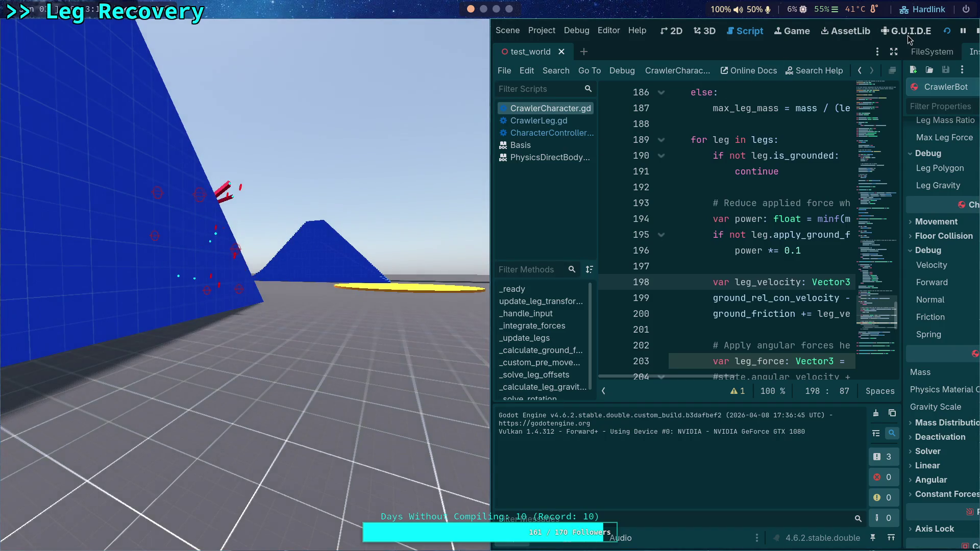
pyautogui.click(976, 31)
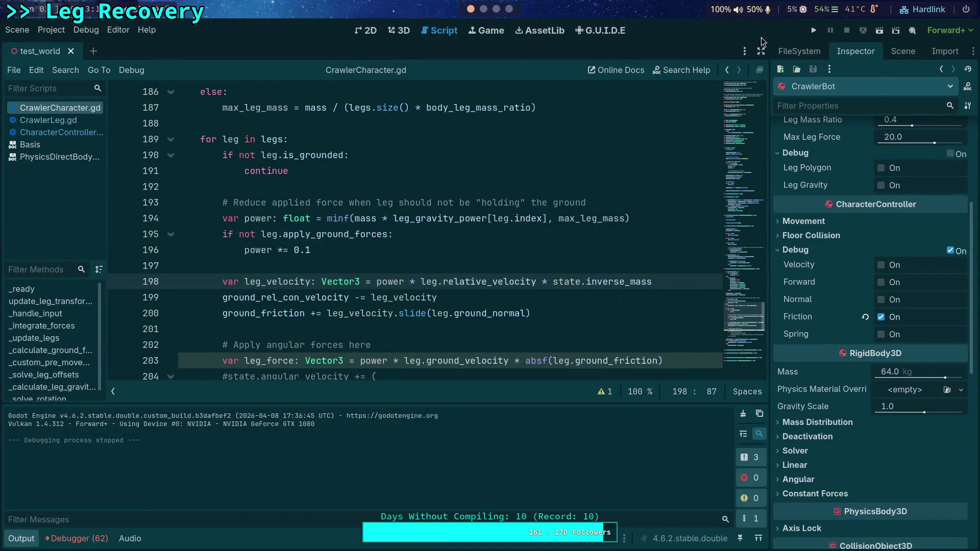
pyautogui.click(399, 30)
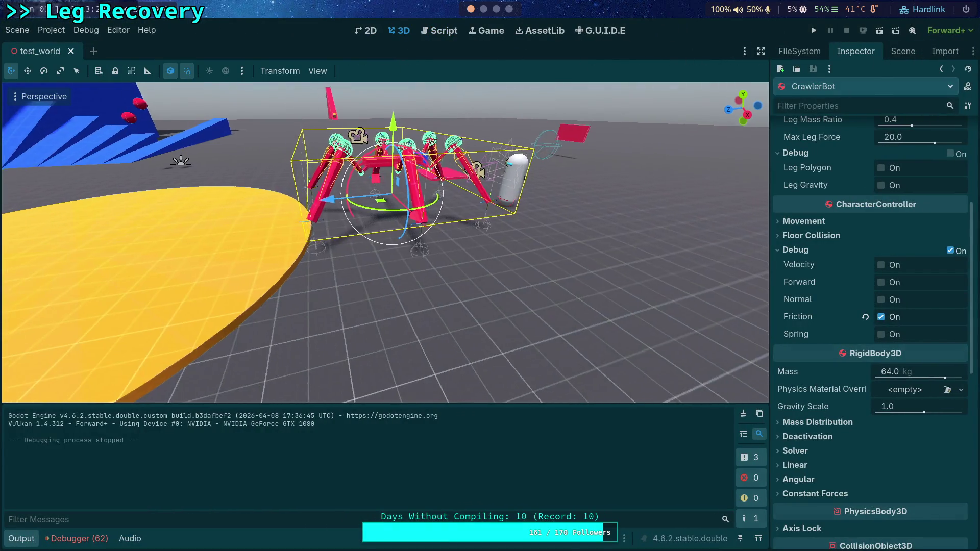
pyautogui.moveTo(373, 201); pyautogui.dragTo(215, 204)
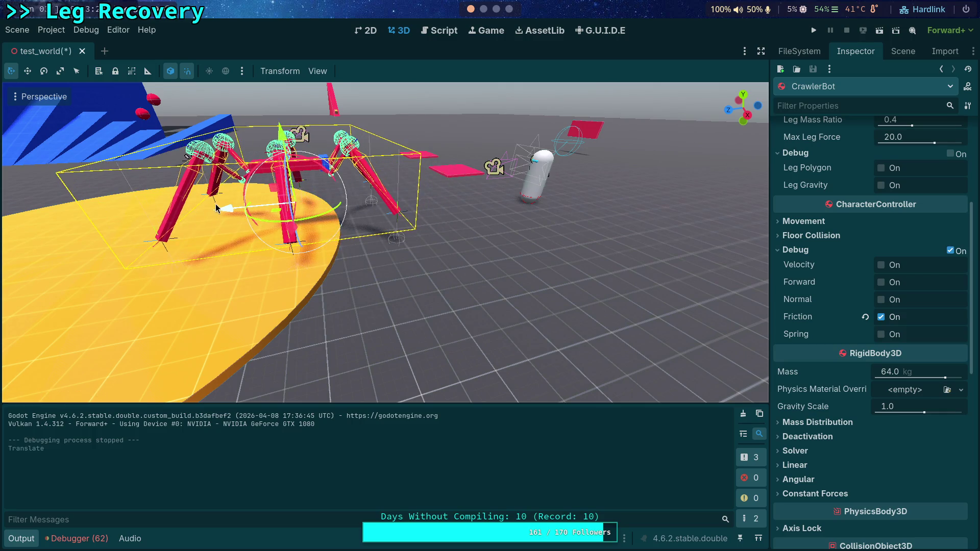
pyautogui.click(814, 32)
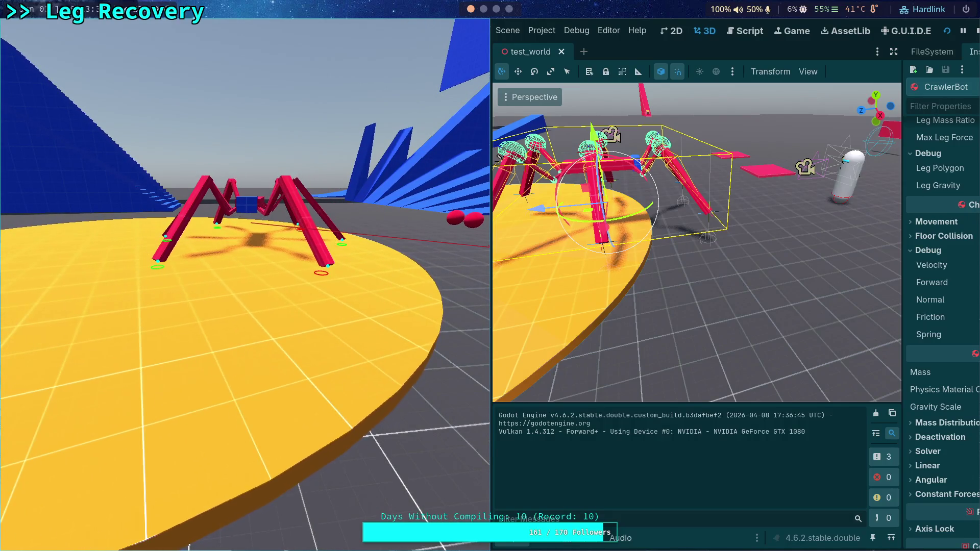
# Single-step the running game a few physics ticks to watch the crawler's legs, then stop it
pyautogui.press('.')
pyautogui.press('.')
pyautogui.press('.')
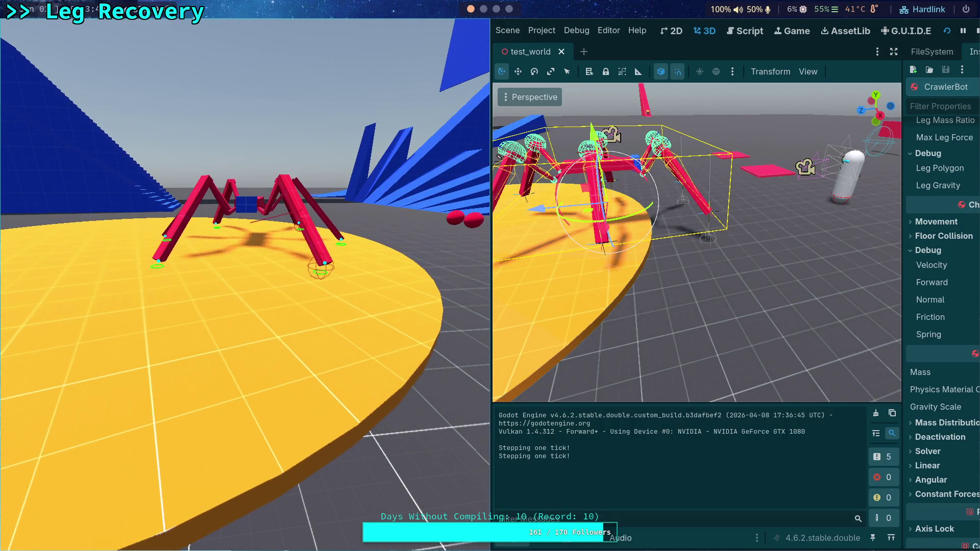
pyautogui.press('.')
pyautogui.press('.')
pyautogui.press('.')
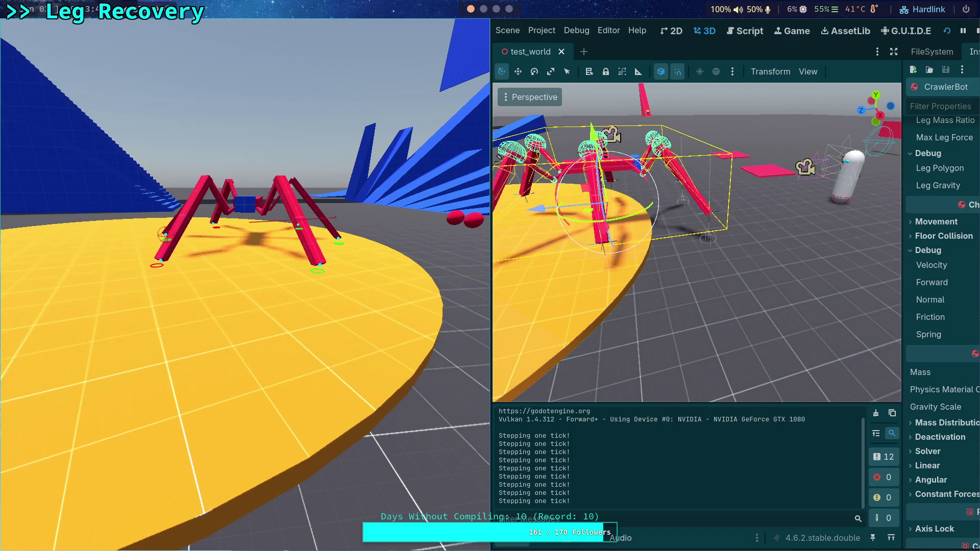
pyautogui.press('.')
pyautogui.press('.')
pyautogui.press('.')
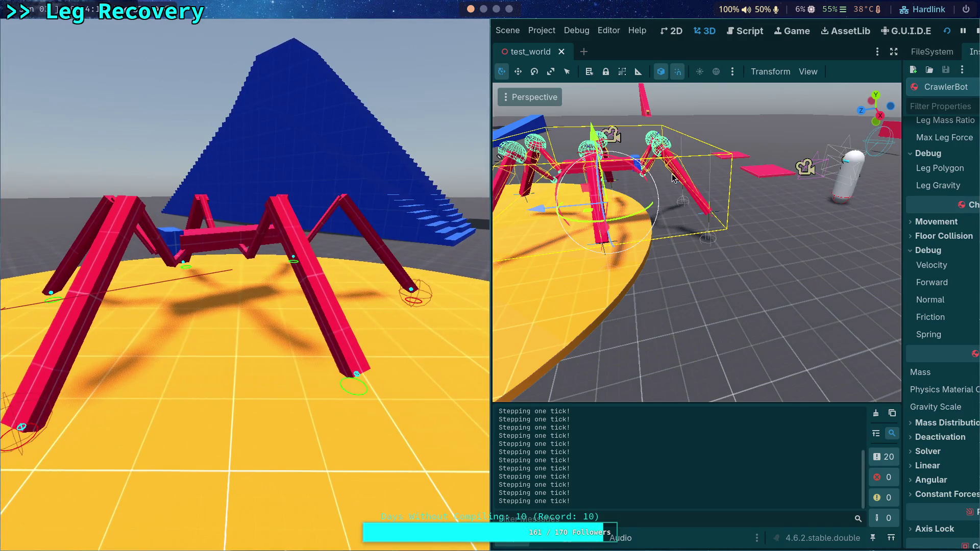
pyautogui.click(977, 31)
# Uncomment the angular velocity block on lines 204–207 of CrawlerCharacter.gd
pyautogui.click(442, 30)
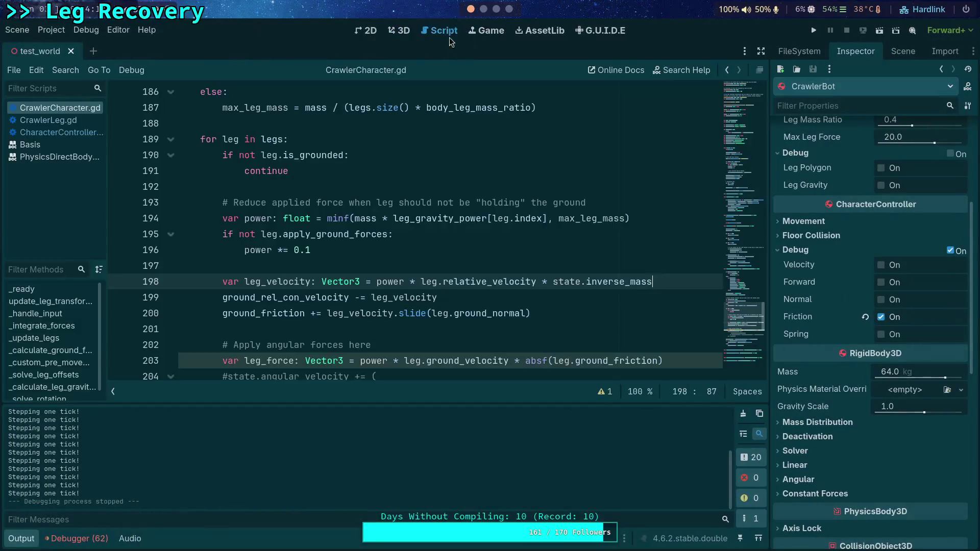
pyautogui.scroll(-3, 559, 281)
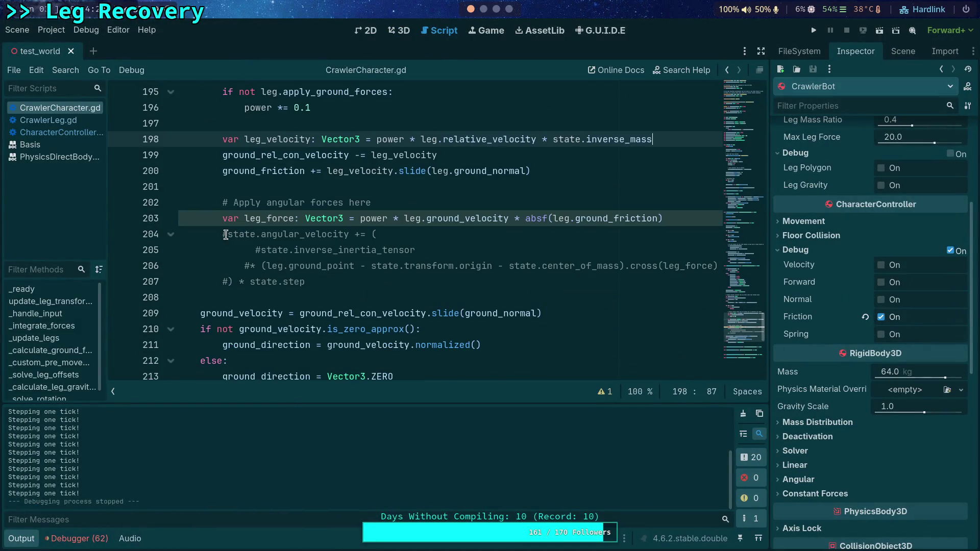
pyautogui.moveTo(273, 281); pyautogui.dragTo(244, 233)
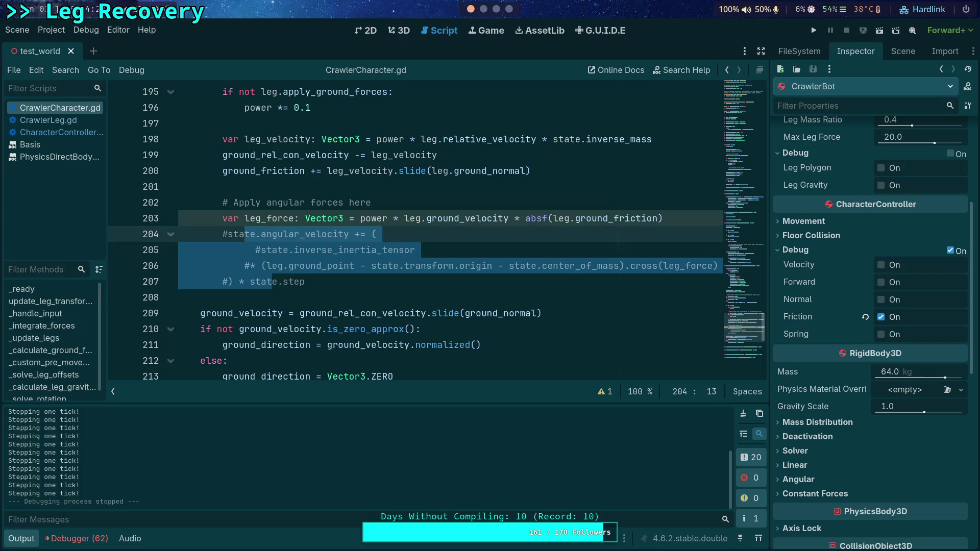
pyautogui.hotkey('ctrl', 'k')
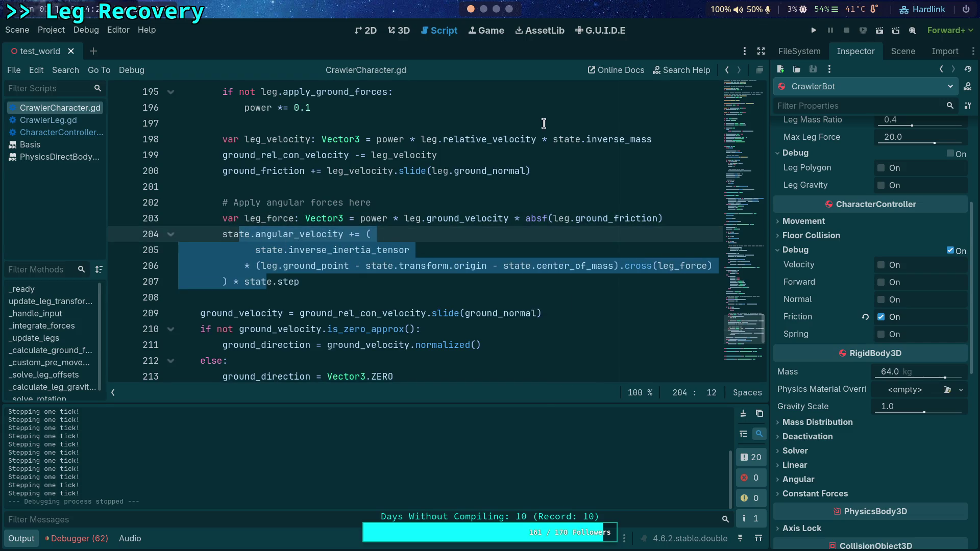
# Run the game to test the angular forces, then stop it
pyautogui.click(813, 30)
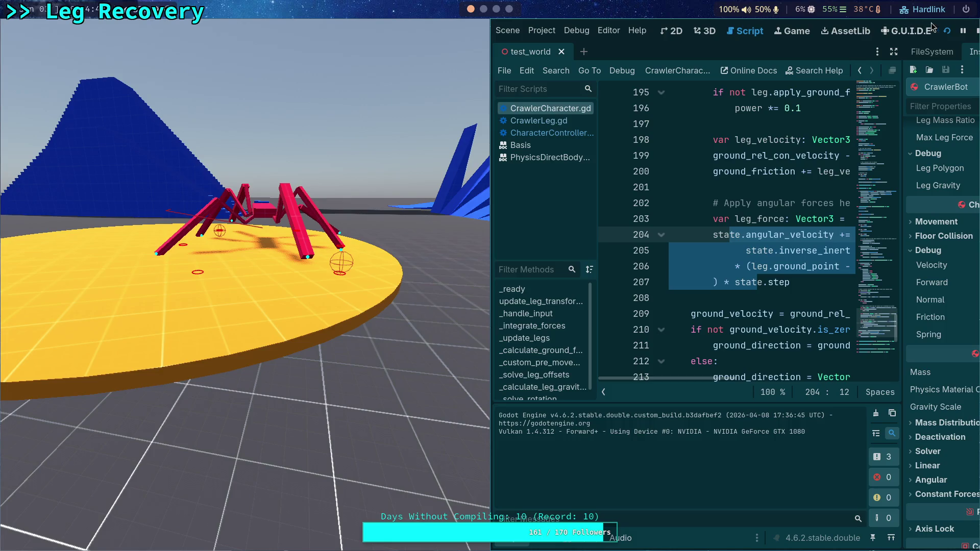
pyautogui.click(977, 31)
pyautogui.click(491, 250)
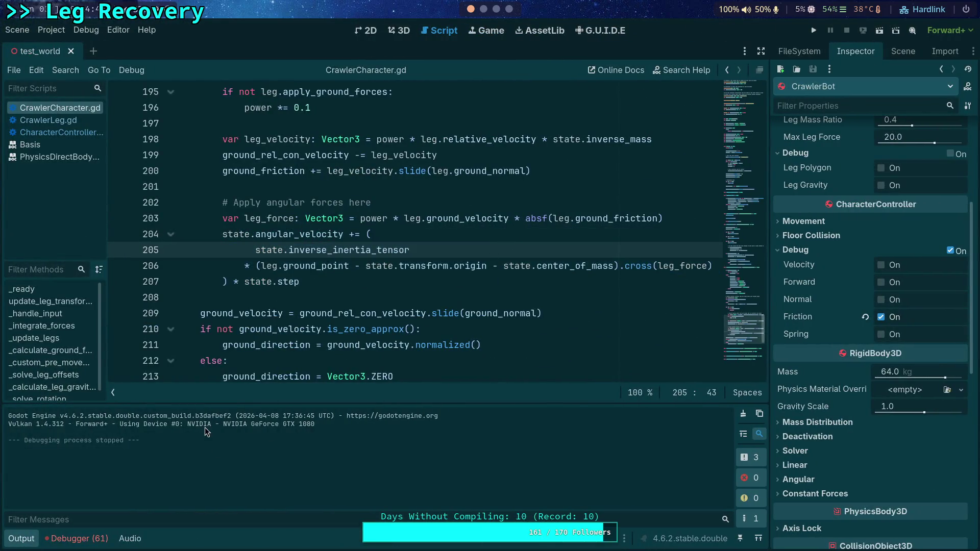
pyautogui.scroll(1, 324, 329)
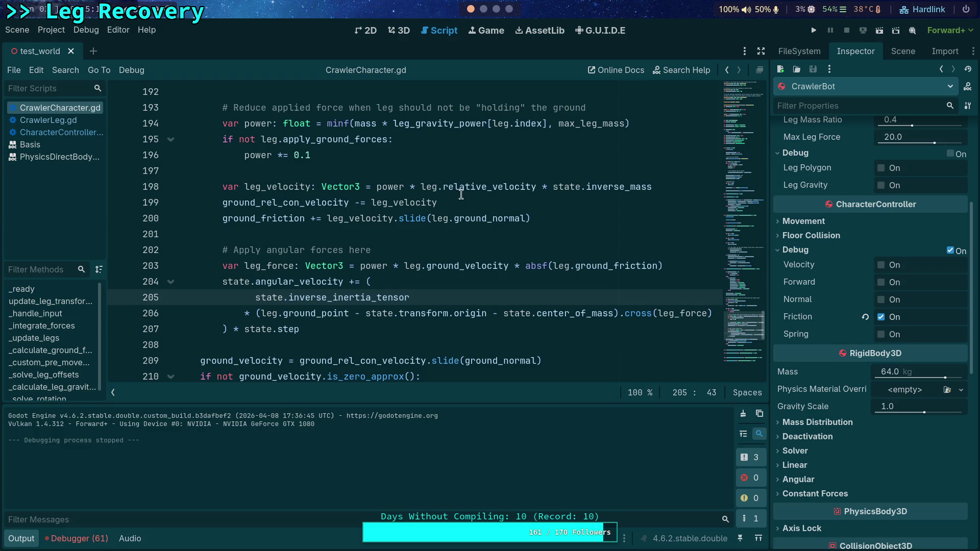
# Change line 203's leg force to power * leg.relative_velocity, removing the friction term, and run the game
pyautogui.click(477, 173)
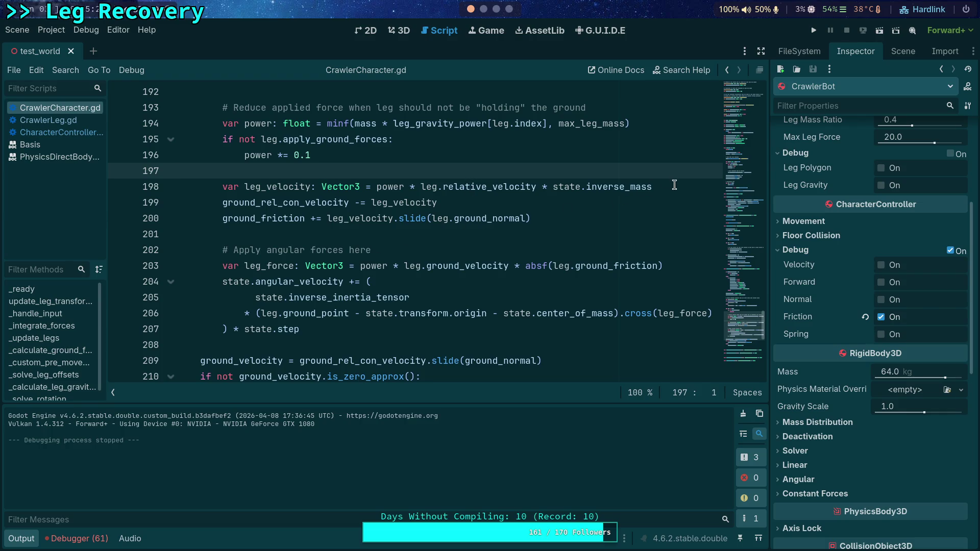
pyautogui.moveTo(432, 266); pyautogui.dragTo(460, 266)
pyautogui.press('BackSpace')
pyautogui.write('rel')
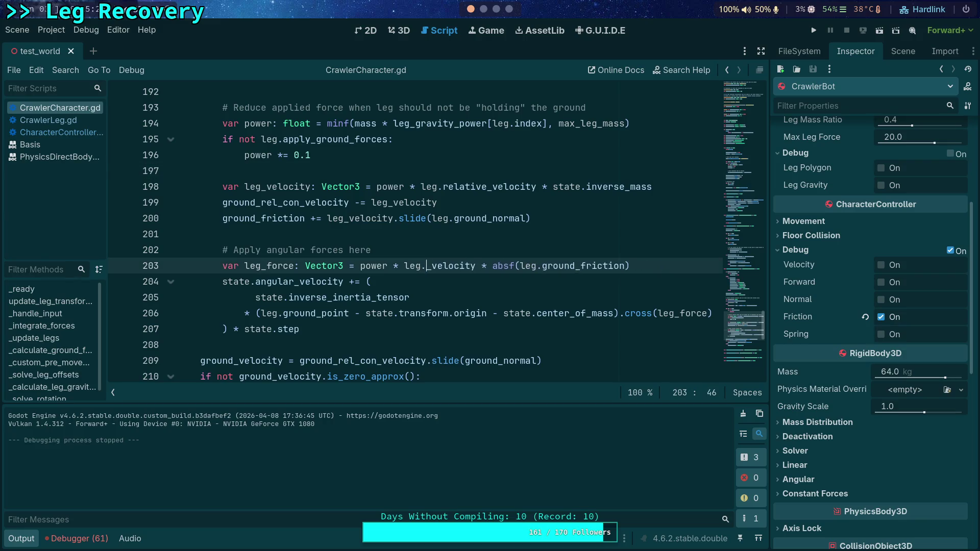
pyautogui.press('Return')
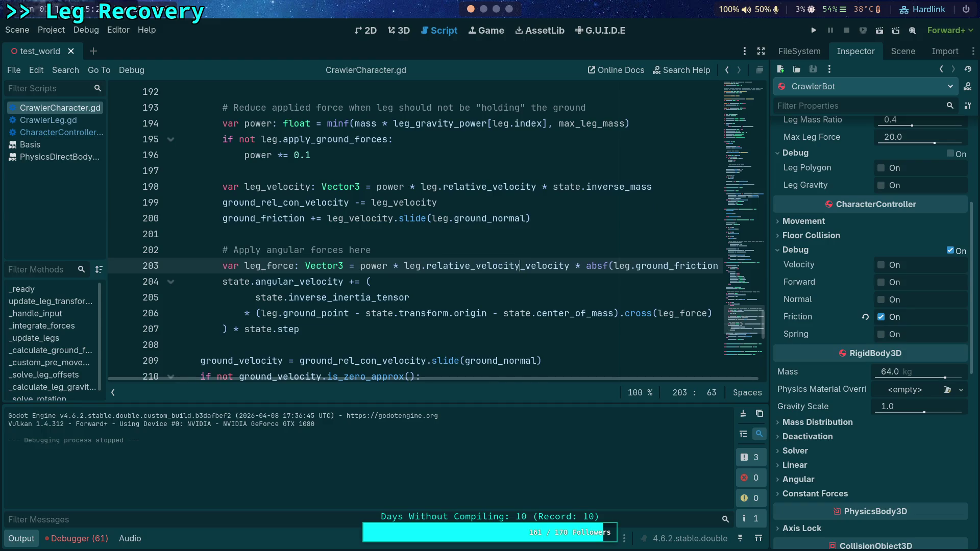
pyautogui.hotkey('ctrl', 'Delete')
pyautogui.hotkey('ctrl', 'Delete')
pyautogui.hotkey('ctrl', 'Delete')
pyautogui.hotkey('ctrl', 'Delete')
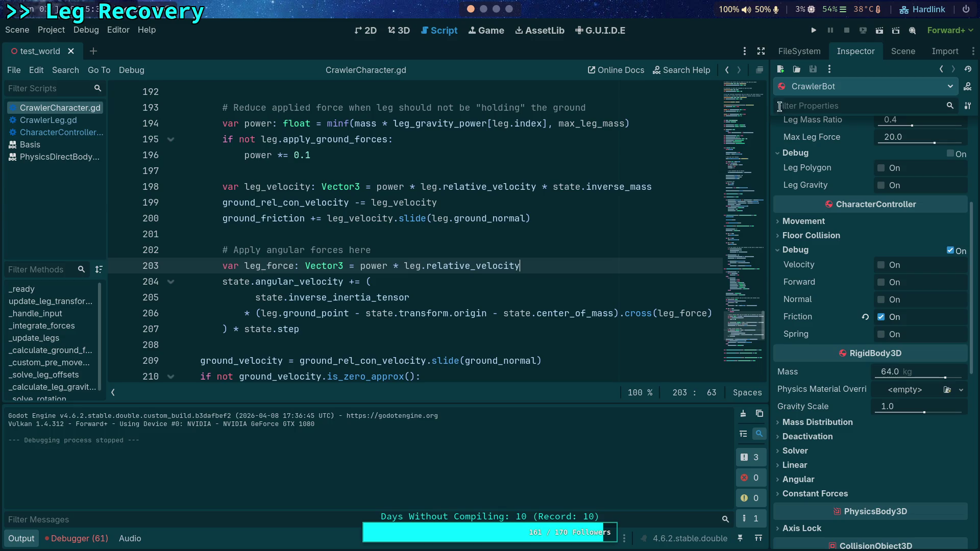
pyautogui.click(814, 30)
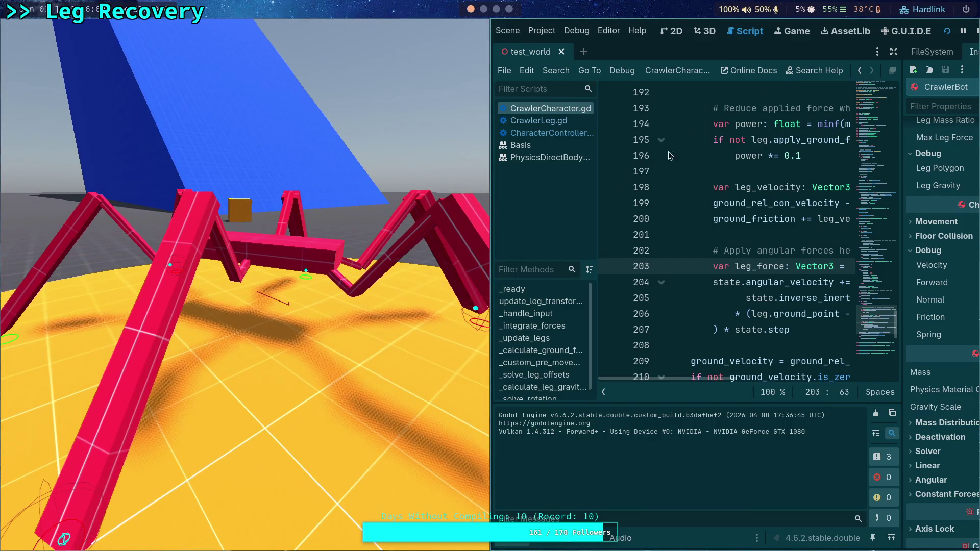
# Stop the game, hide the Output panel, and check relative_velocity in CrawlerLeg.gd before returning to CrawlerCharacter.gd
pyautogui.press('F8')
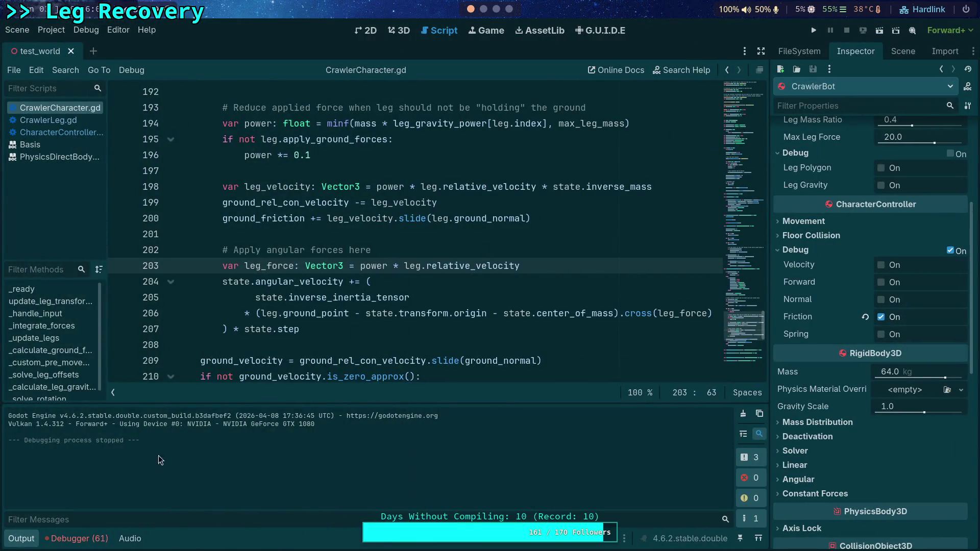
pyautogui.click(21, 539)
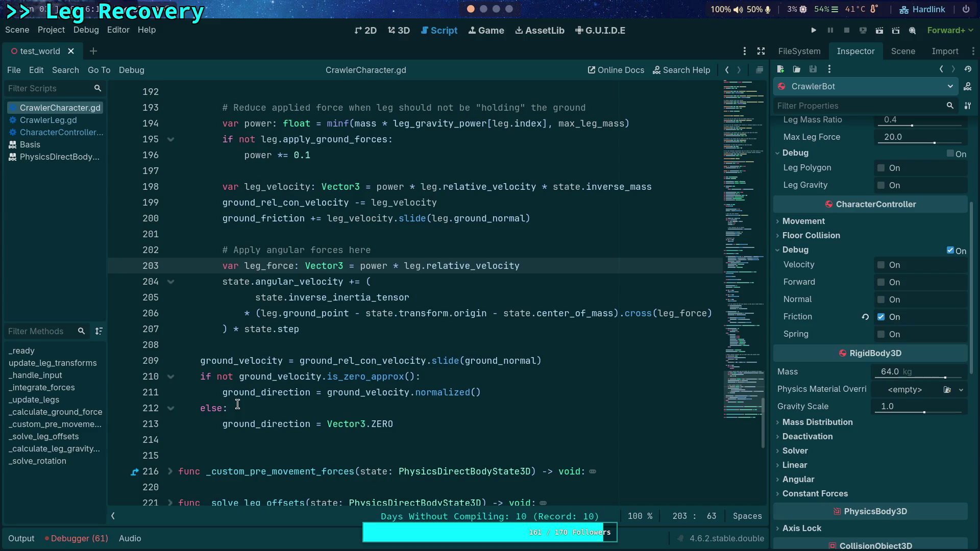
pyautogui.scroll(2, 255, 222)
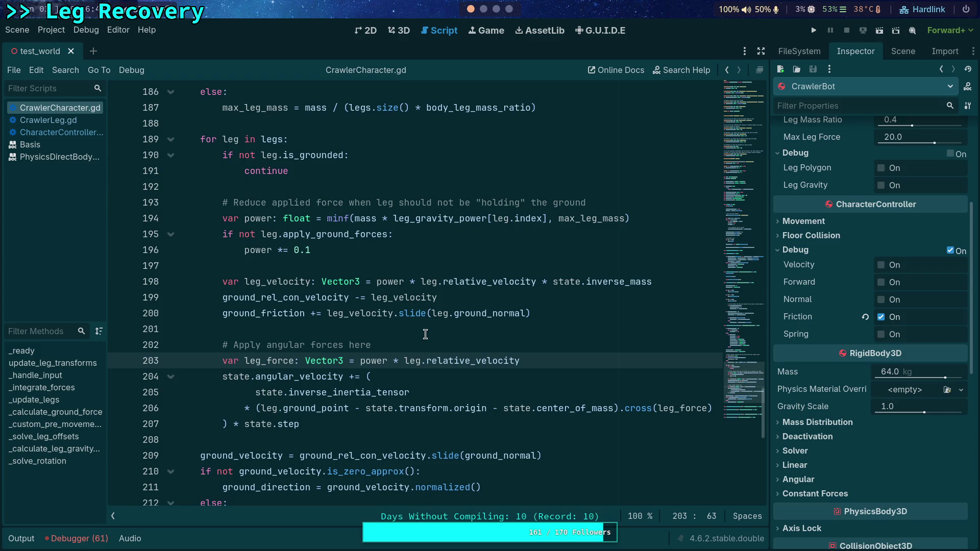
pyautogui.click(48, 120)
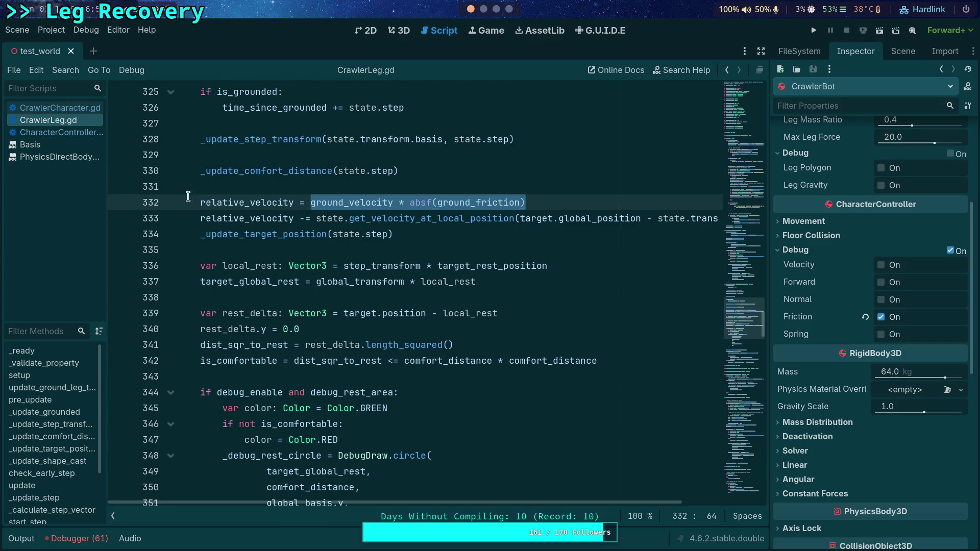
pyautogui.click(54, 106)
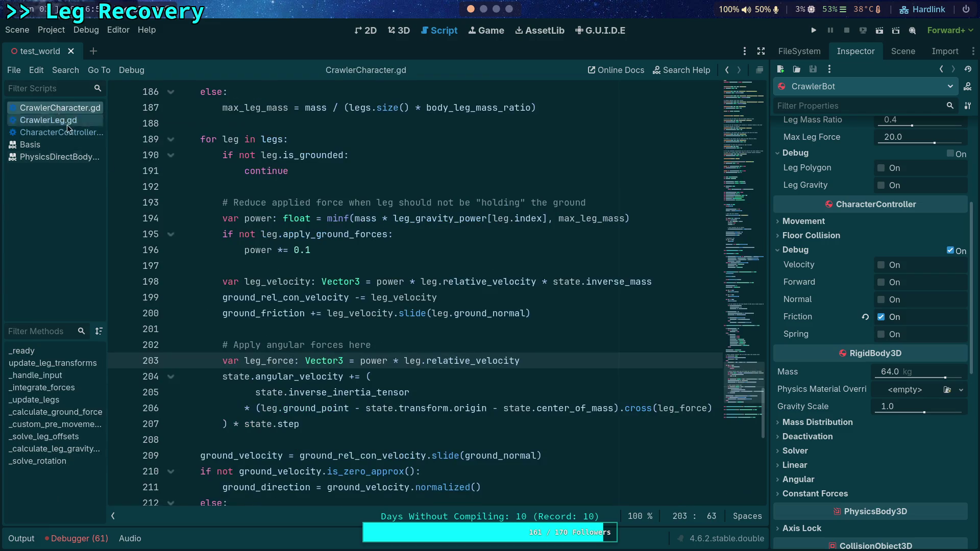
pyautogui.moveTo(466, 355)
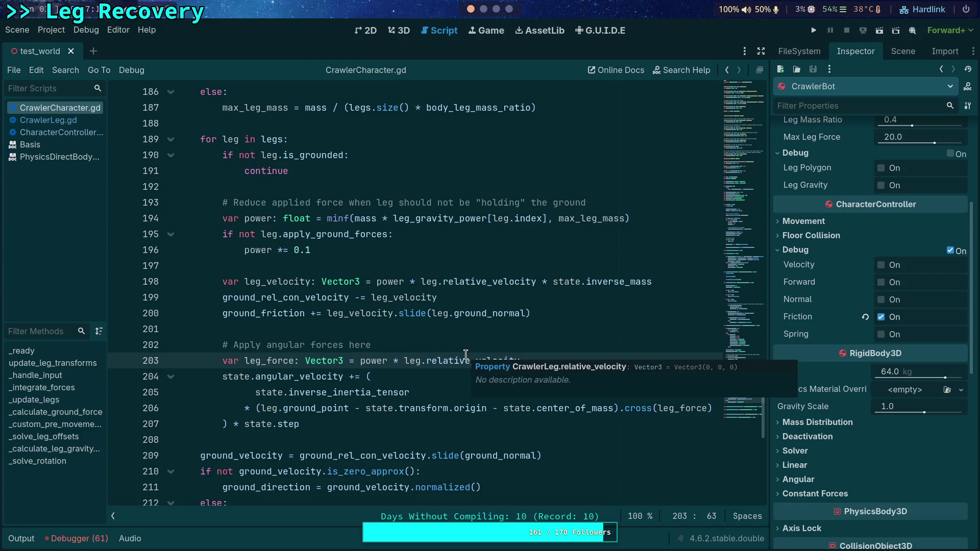
# Comment out the angular force lines 203–207 with Ctrl+K and test-run the game
pyautogui.moveTo(300, 424)
pyautogui.mouseDown()
pyautogui.moveTo(245, 377)
pyautogui.moveTo(246, 360)
pyautogui.mouseUp()
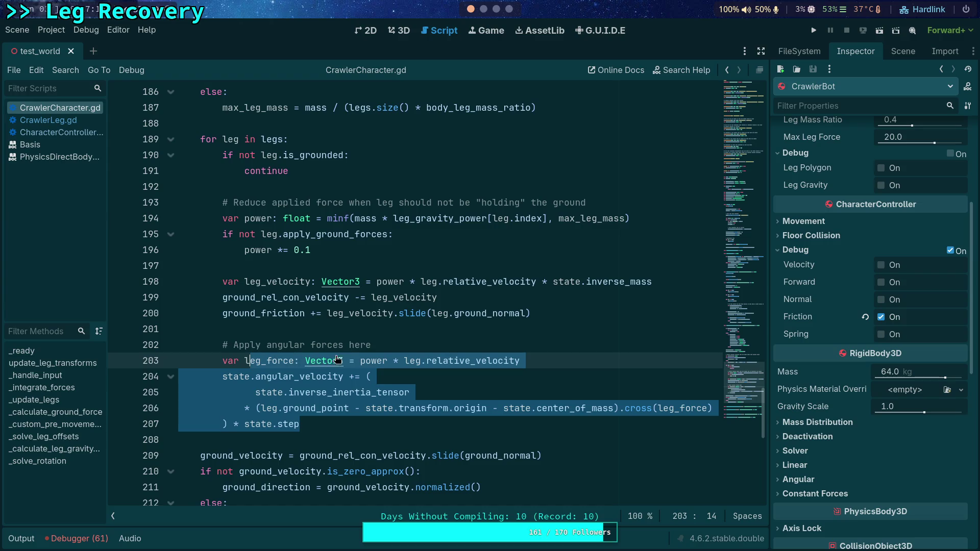
pyautogui.hotkey('ctrl', 'k')
pyautogui.click(433, 313)
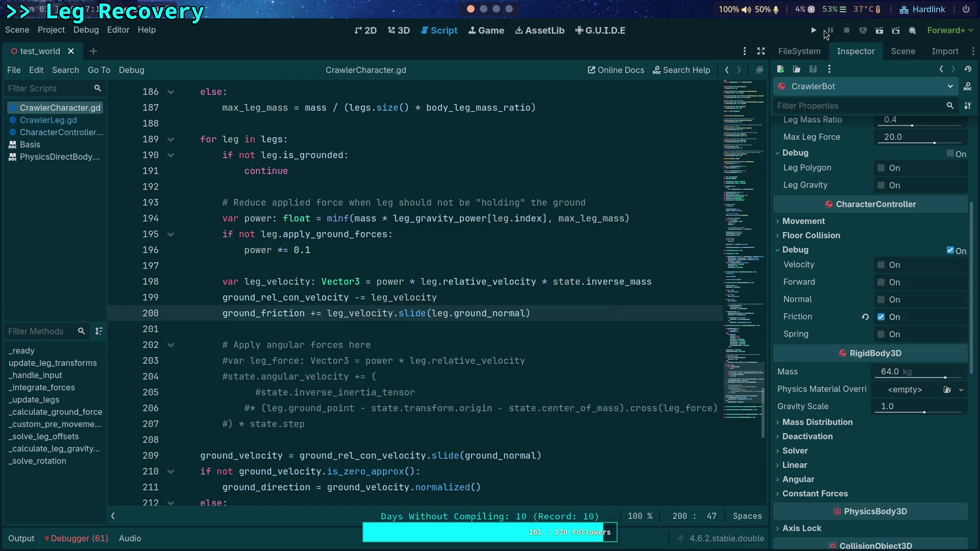
pyautogui.click(815, 31)
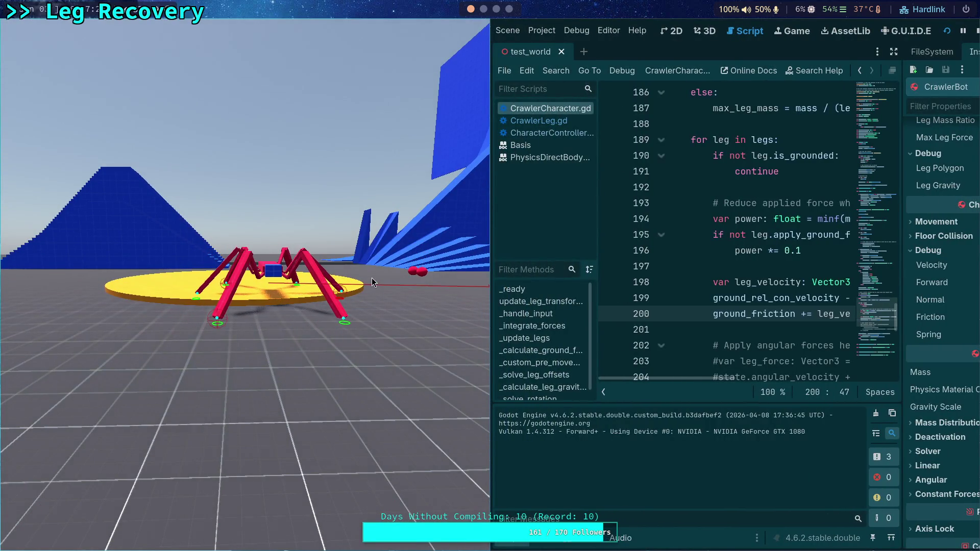
pyautogui.press('Escape')
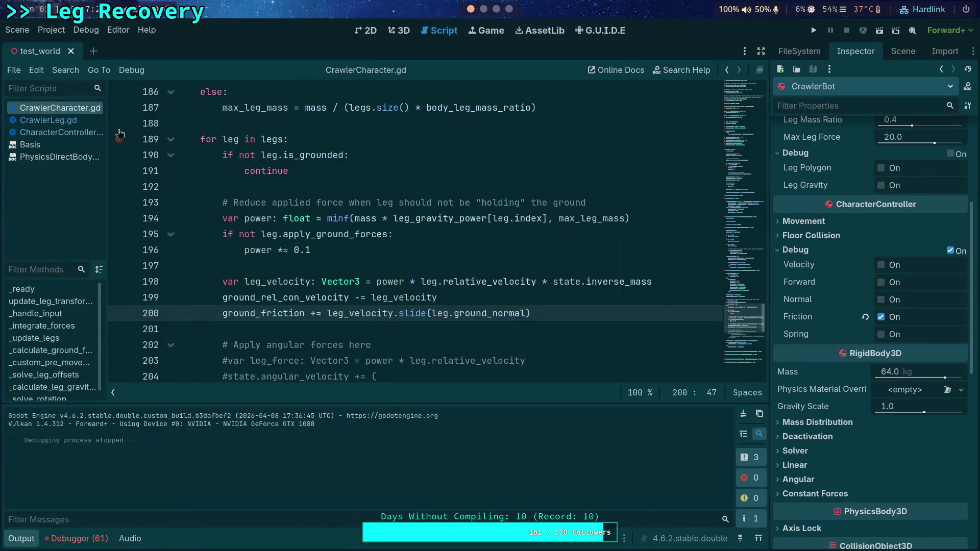
# Move the CrawlerBot 1.7 along Z in the 3D view and stop the rerun
pyautogui.click(400, 30)
pyautogui.moveTo(227, 209); pyautogui.dragTo(143, 204)
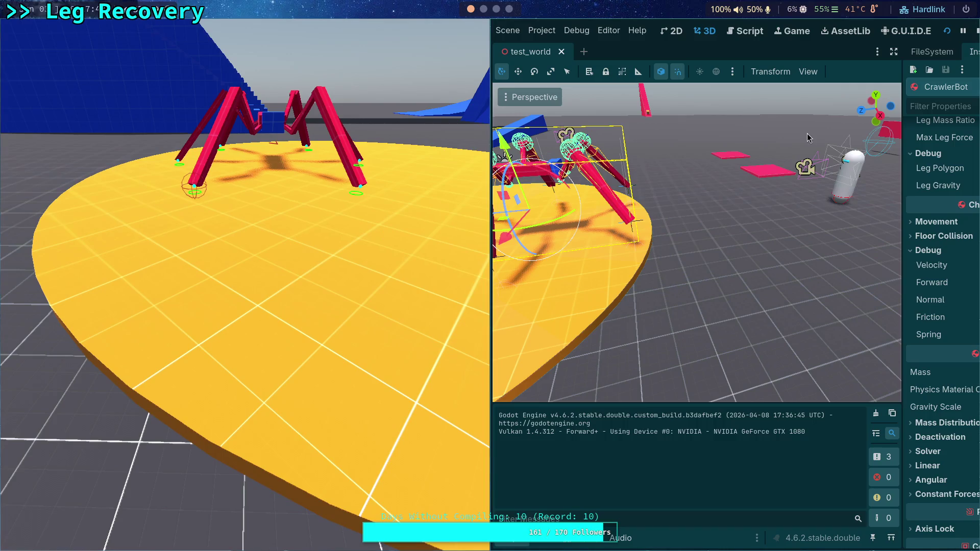
pyautogui.click(976, 31)
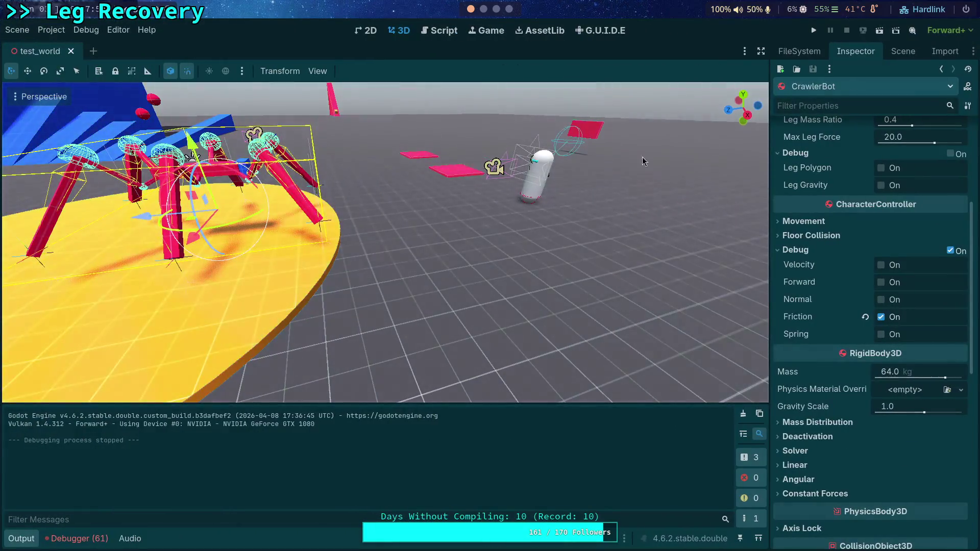
# Move the CrawlerBot's Camera3D 5.6 along X and 2.1 up Y, then rotate it 30 degrees
pyautogui.click(904, 51)
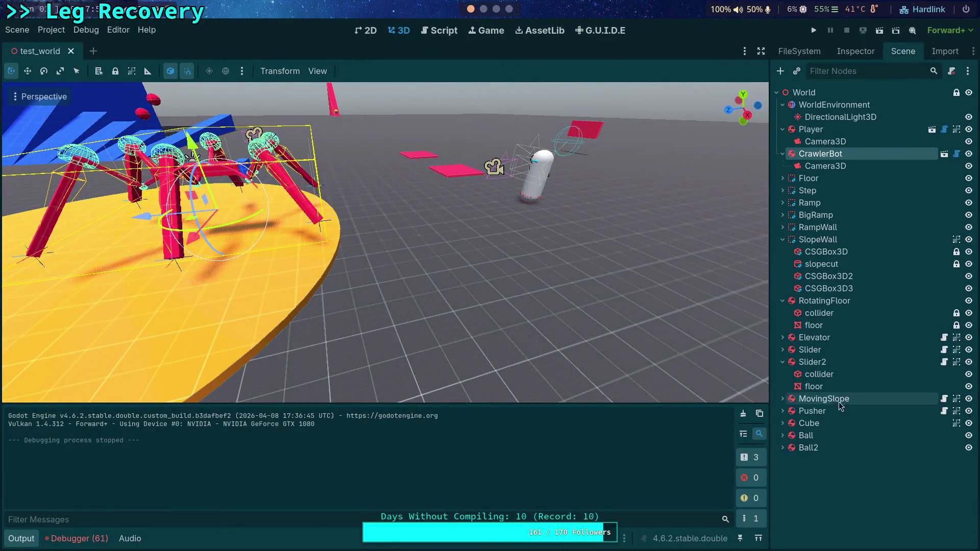
pyautogui.click(825, 166)
pyautogui.moveTo(450, 188)
pyautogui.mouseDown()
pyautogui.moveTo(306, 146)
pyautogui.moveTo(209, 148)
pyautogui.moveTo(148, 247)
pyautogui.moveTo(171, 225)
pyautogui.mouseUp()
pyautogui.moveTo(122, 247); pyautogui.dragTo(286, 262)
pyautogui.moveTo(337, 232)
pyautogui.mouseDown()
pyautogui.moveTo(326, 200)
pyautogui.moveTo(295, 189)
pyautogui.mouseUp()
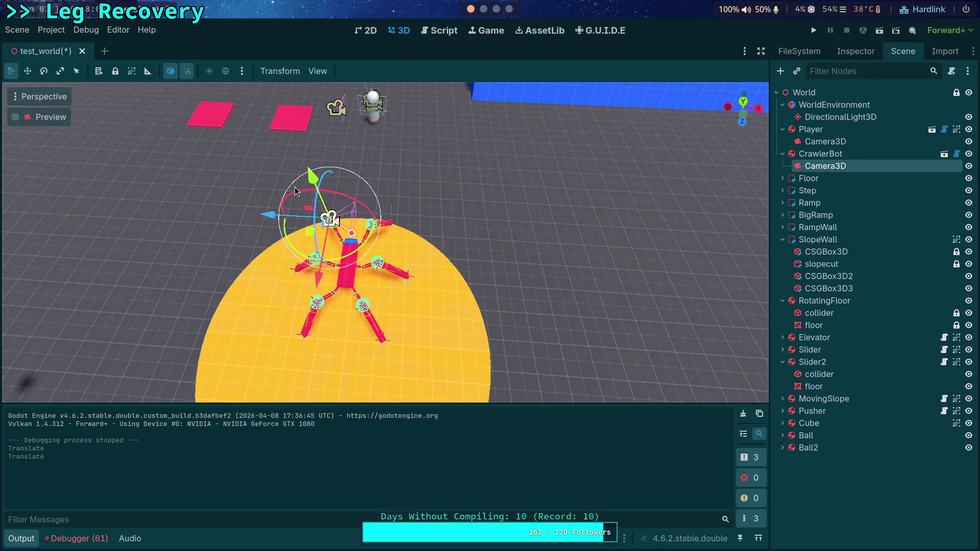
pyautogui.click(320, 216)
pyautogui.click(332, 222)
pyautogui.moveTo(357, 207)
pyautogui.mouseDown()
pyautogui.moveTo(322, 206)
pyautogui.moveTo(328, 221)
pyautogui.moveTo(337, 206)
pyautogui.moveTo(341, 259)
pyautogui.moveTo(409, 206)
pyautogui.mouseUp()
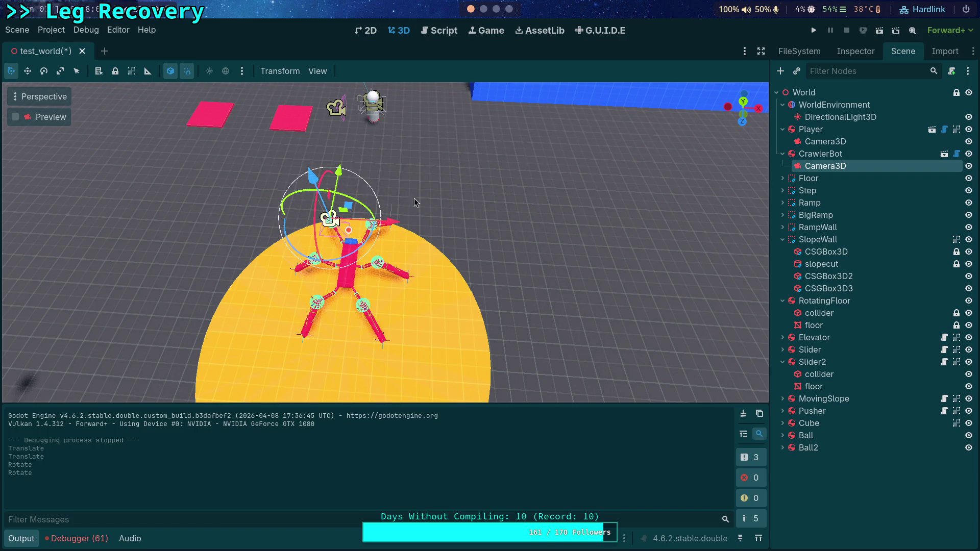
# Save and test-run, then make the Camera3D current and run the game through it
pyautogui.click(814, 30)
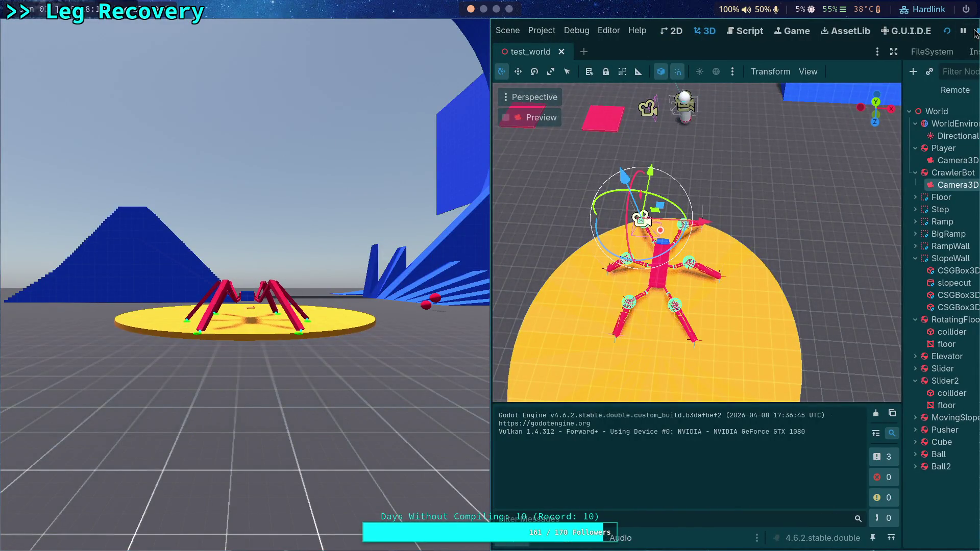
pyautogui.click(977, 32)
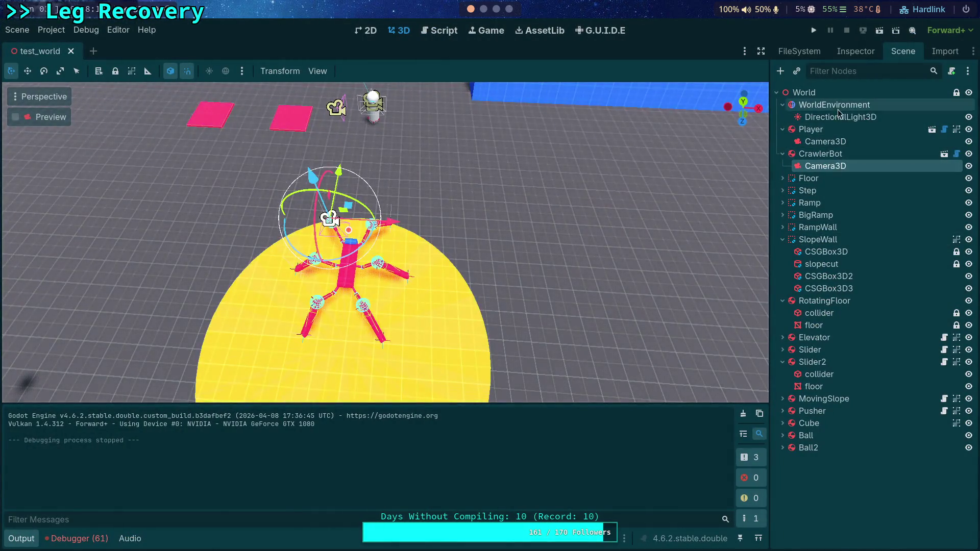
pyautogui.click(856, 51)
pyautogui.click(878, 317)
pyautogui.click(814, 30)
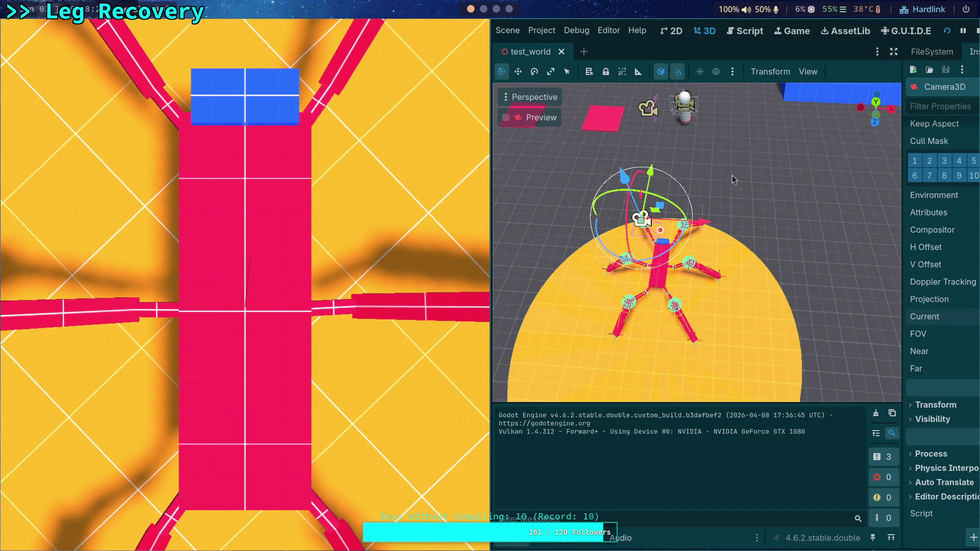
# Frame the CrawlerBot from a top view and move it 2.5 along Z with a slight X nudge
pyautogui.click(878, 104)
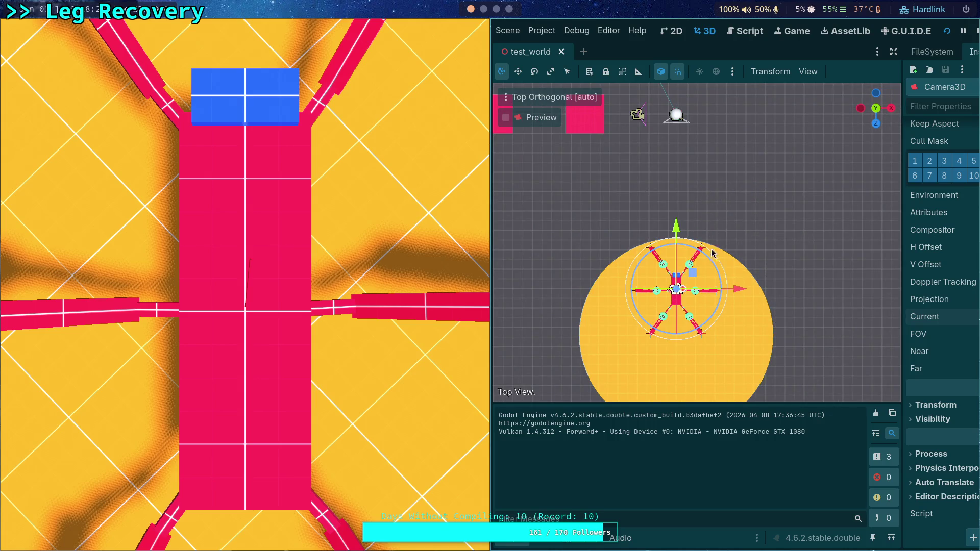
pyautogui.scroll(2, 711, 244)
pyautogui.moveTo(721, 306)
pyautogui.mouseDown()
pyautogui.moveTo(740, 136)
pyautogui.moveTo(655, 151)
pyautogui.moveTo(658, 143)
pyautogui.moveTo(698, 158)
pyautogui.moveTo(702, 137)
pyautogui.mouseUp()
pyautogui.scroll(-3, 679, 153)
pyautogui.scroll(-1, 671, 151)
pyautogui.scroll(5, 700, 164)
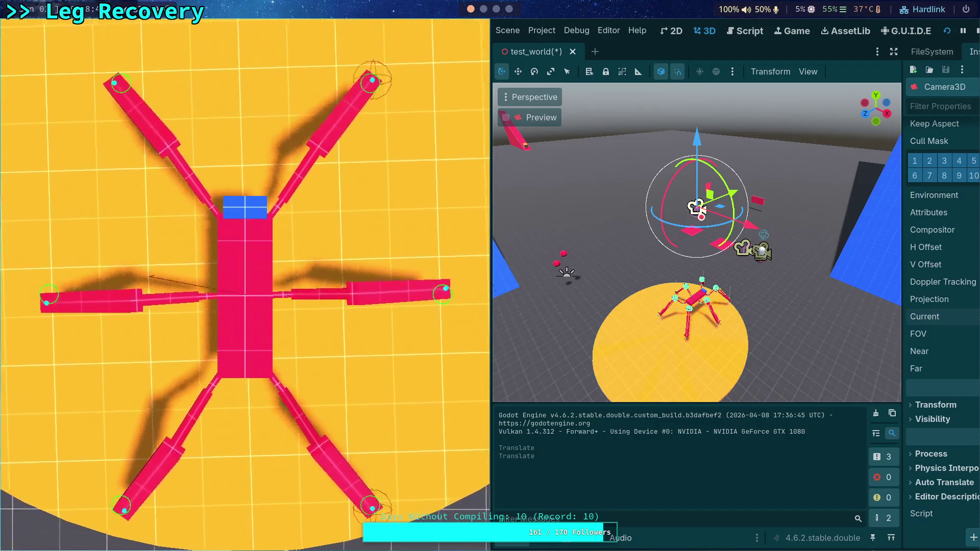
pyautogui.click(694, 311)
pyautogui.press('f')
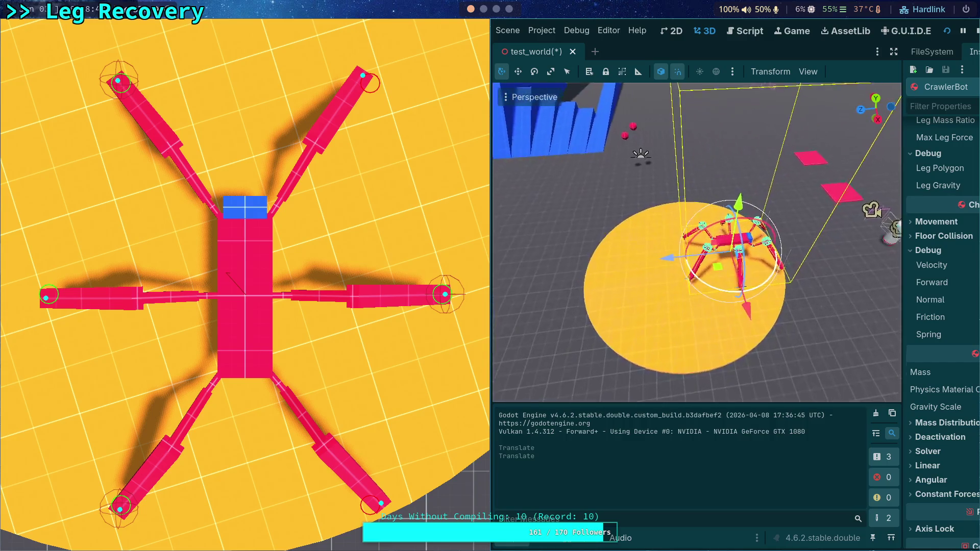
pyautogui.click(874, 102)
pyautogui.scroll(3, 780, 280)
pyautogui.moveTo(787, 306); pyautogui.dragTo(784, 339)
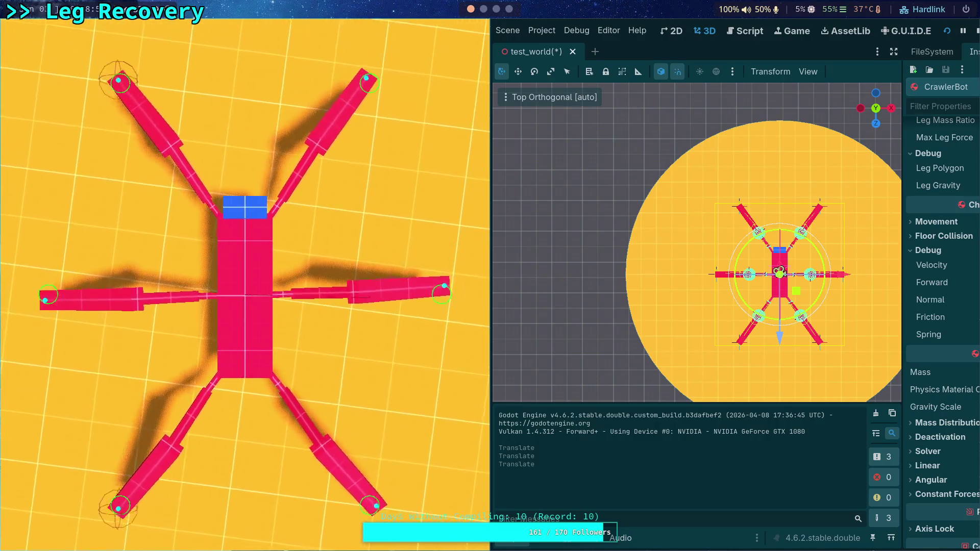
pyautogui.moveTo(843, 279); pyautogui.dragTo(846, 284)
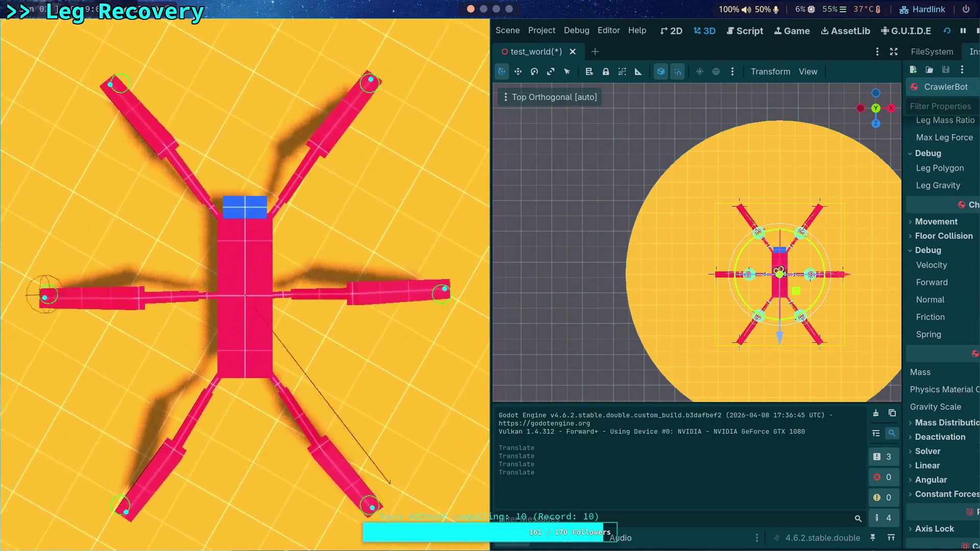
# Step the paused game two physics ticks, stop it, and select power on line 196 in the script
pyautogui.press('.')
pyautogui.press('.')
pyautogui.press('.')
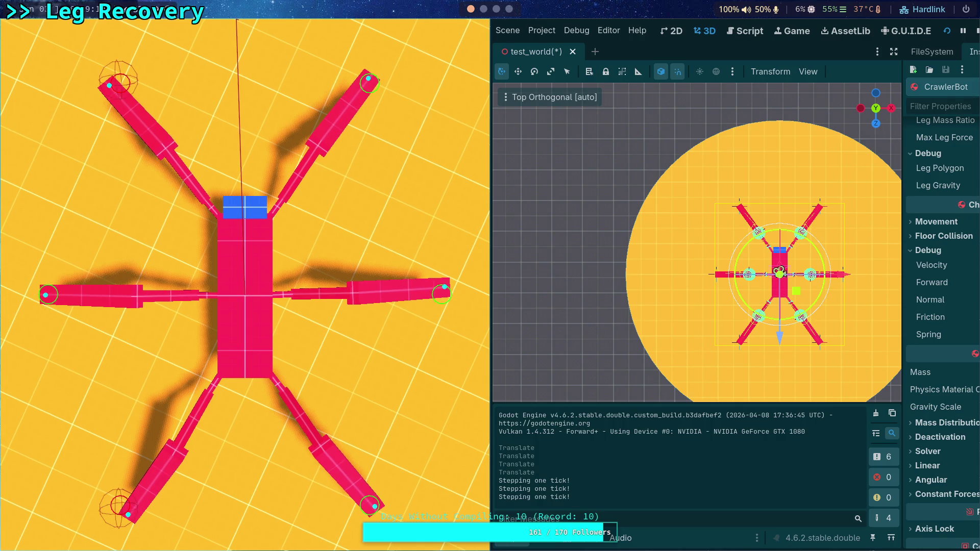
pyautogui.press('.')
pyautogui.press('.')
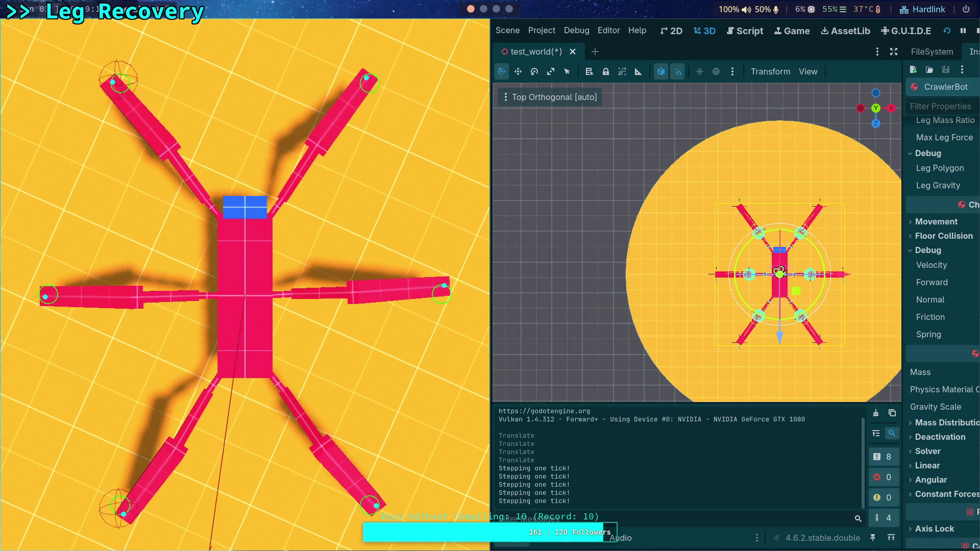
pyautogui.click(976, 32)
pyautogui.click(431, 31)
pyautogui.scroll(-2, 404, 244)
pyautogui.doubleClick(259, 153)
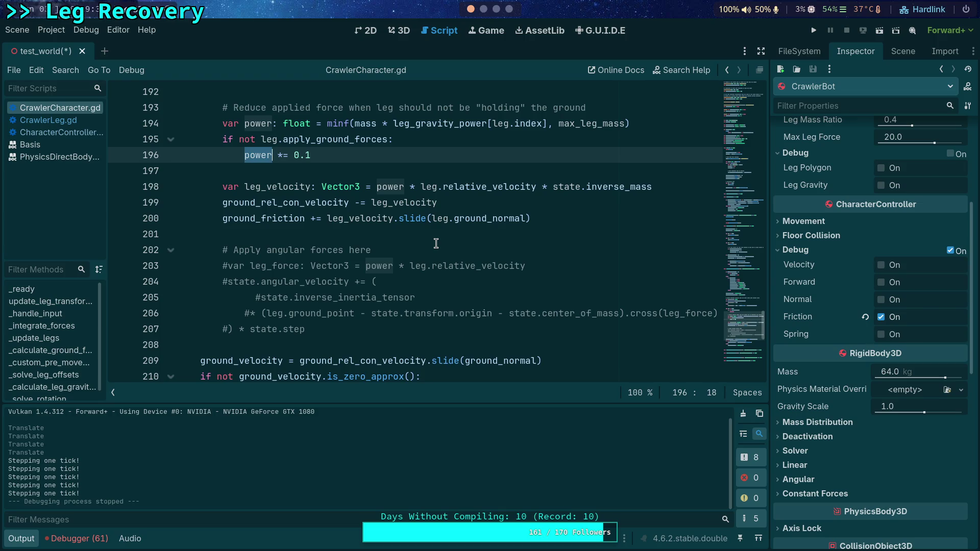
# Drag the CrawlerBot about 2.8 along Z off the yellow disk onto the pink Slider2 platform
pyautogui.click(401, 35)
pyautogui.moveTo(107, 216)
pyautogui.mouseDown()
pyautogui.moveTo(407, 201)
pyautogui.moveTo(416, 98)
pyautogui.mouseUp()
pyautogui.moveTo(357, 230); pyautogui.dragTo(536, 215)
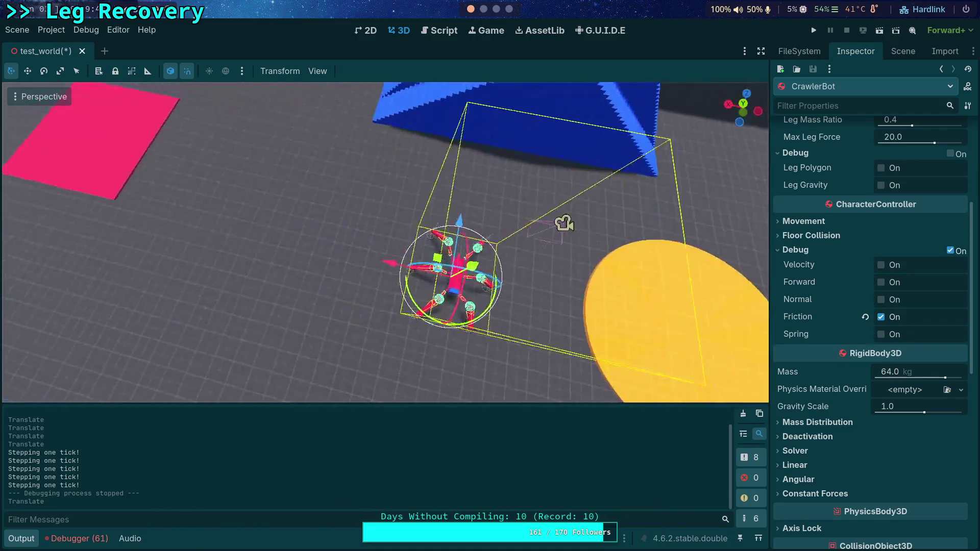
pyautogui.moveTo(421, 198)
pyautogui.mouseDown()
pyautogui.moveTo(385, 234)
pyautogui.moveTo(57, 152)
pyautogui.moveTo(204, 153)
pyautogui.moveTo(225, 252)
pyautogui.mouseUp()
pyautogui.moveTo(306, 270)
pyautogui.mouseDown()
pyautogui.moveTo(284, 271)
pyautogui.moveTo(309, 264)
pyautogui.moveTo(335, 235)
pyautogui.moveTo(388, 256)
pyautogui.moveTo(449, 225)
pyautogui.mouseUp()
pyautogui.moveTo(388, 156); pyautogui.dragTo(395, 184)
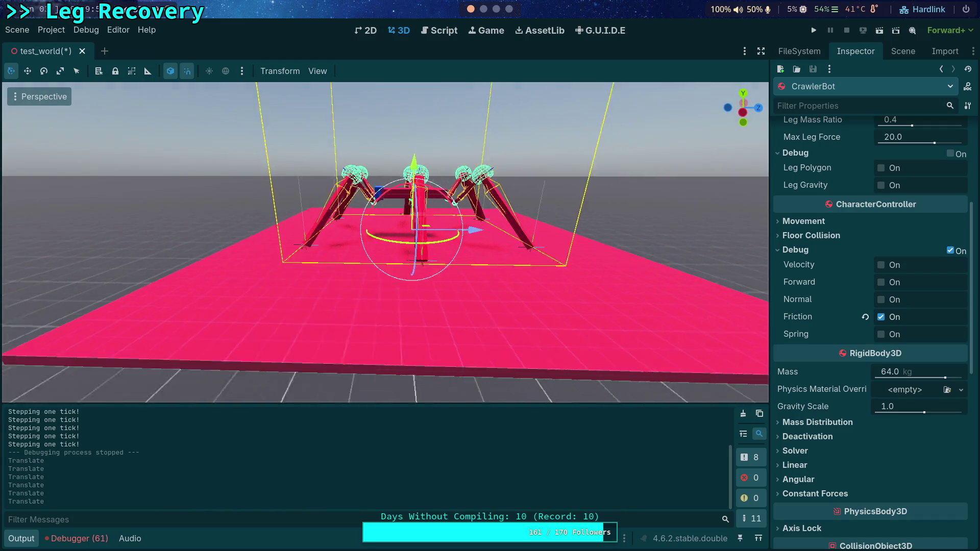
pyautogui.moveTo(460, 230)
pyautogui.mouseDown()
pyautogui.moveTo(472, 235)
pyautogui.moveTo(486, 277)
pyautogui.mouseUp()
pyautogui.scroll(-3, 485, 277)
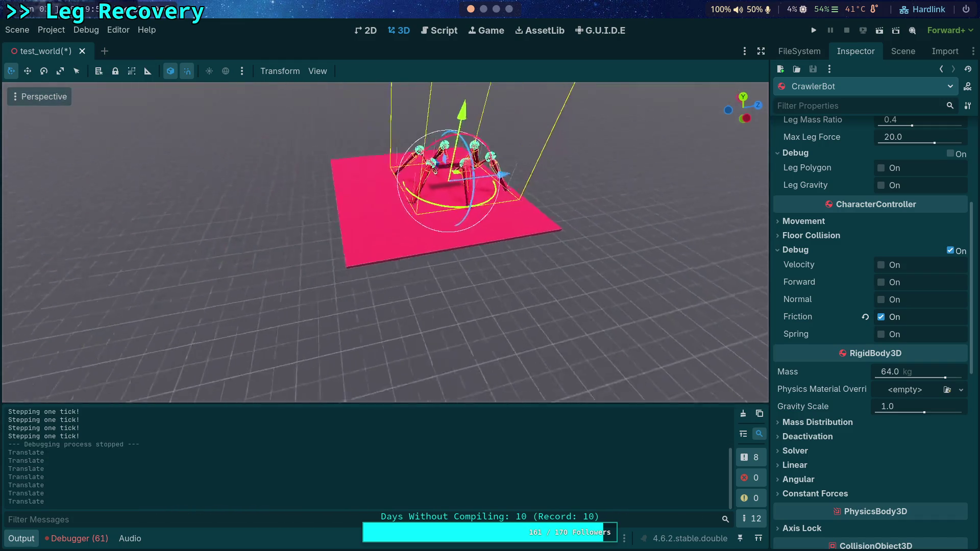
pyautogui.click(406, 250)
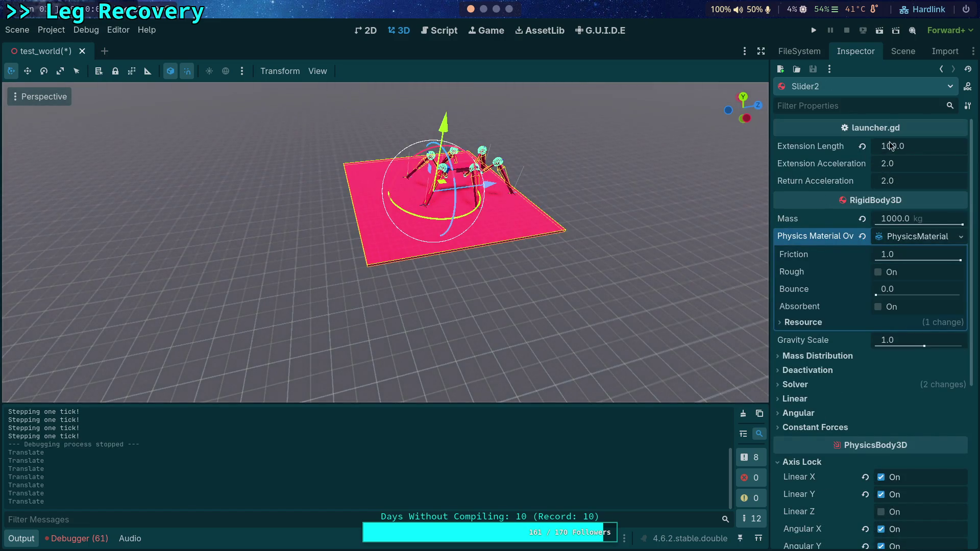
# Set Slider2's Linear Damp to 0.2 in the Inspector
pyautogui.click(902, 51)
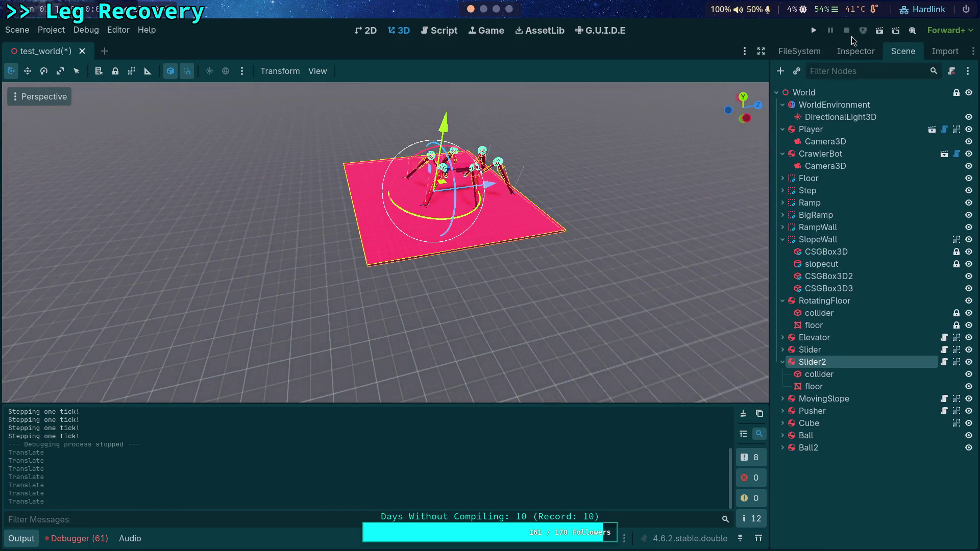
pyautogui.click(856, 51)
pyautogui.click(804, 399)
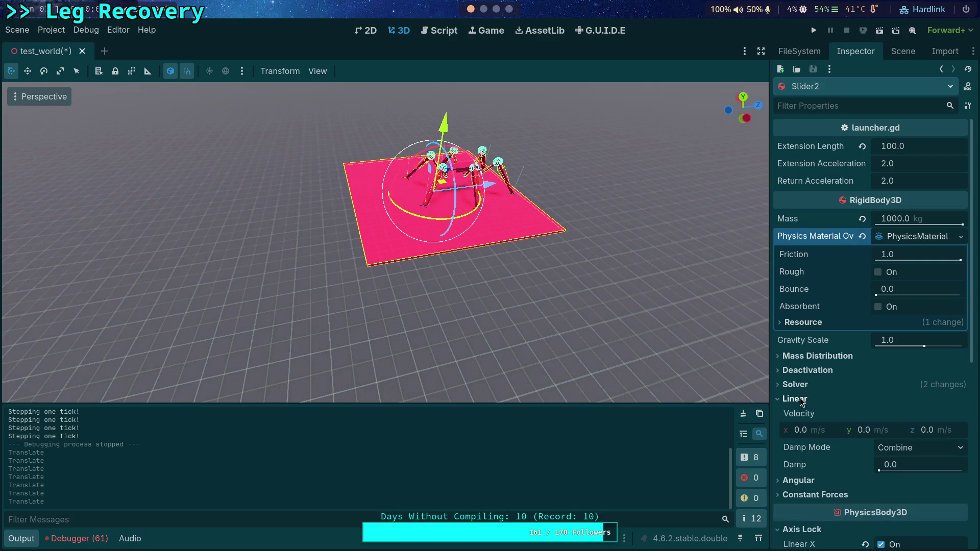
pyautogui.click(913, 461)
pyautogui.write('0.2')
pyautogui.press('Return')
pyautogui.scroll(4, 603, 268)
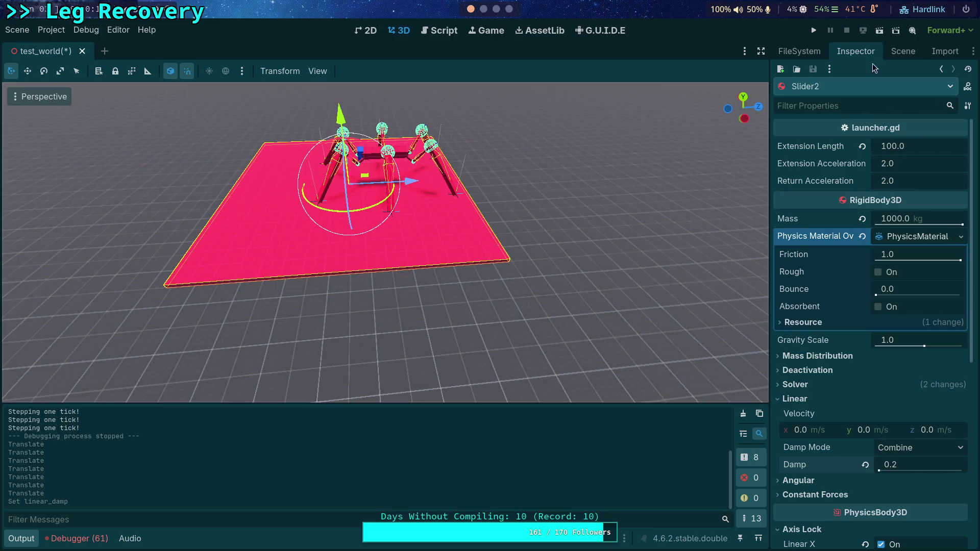
pyautogui.click(903, 51)
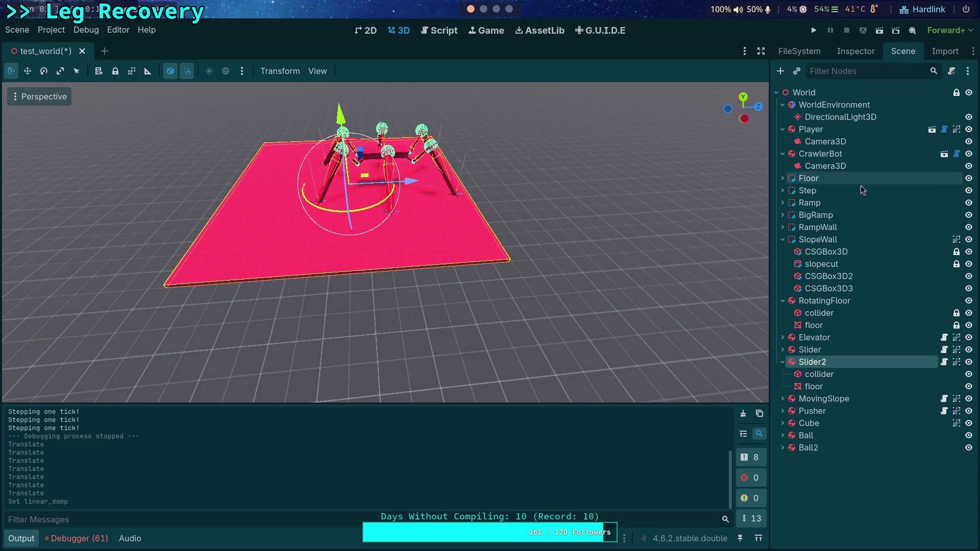
# Set Slider2's collider BoxShape3D size to 20 by 20, after briefly trying 50 for y
pyautogui.click(818, 375)
pyautogui.click(855, 51)
pyautogui.click(916, 147)
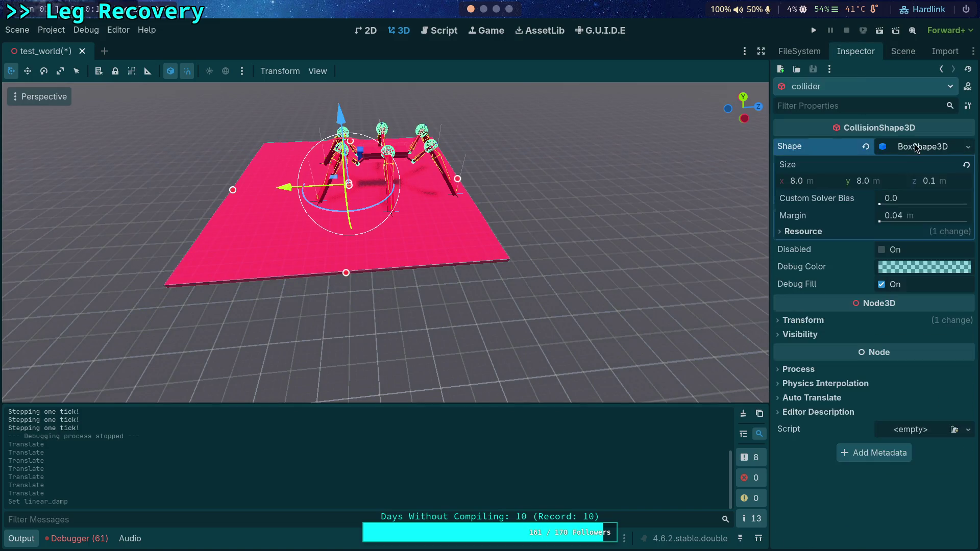
pyautogui.click(879, 181)
pyautogui.write('20')
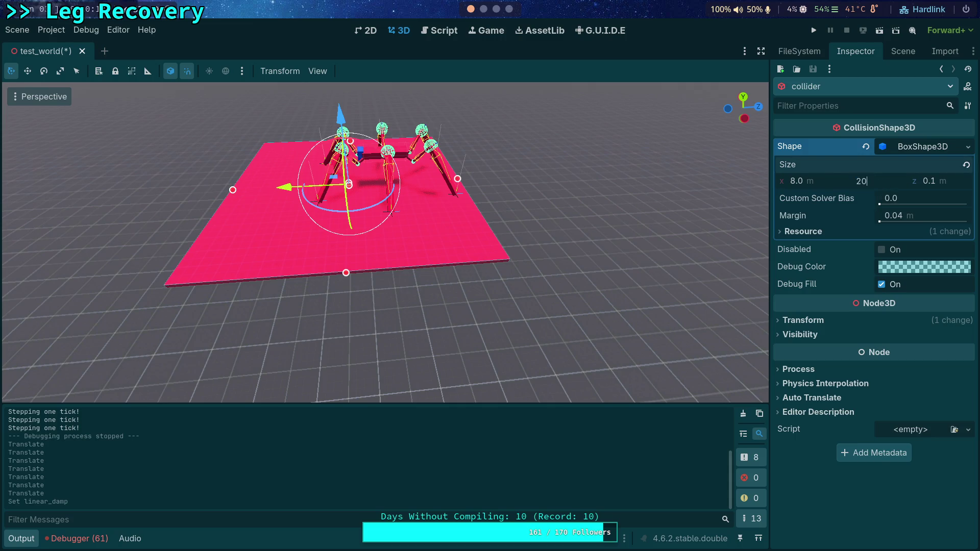
pyautogui.press('Return')
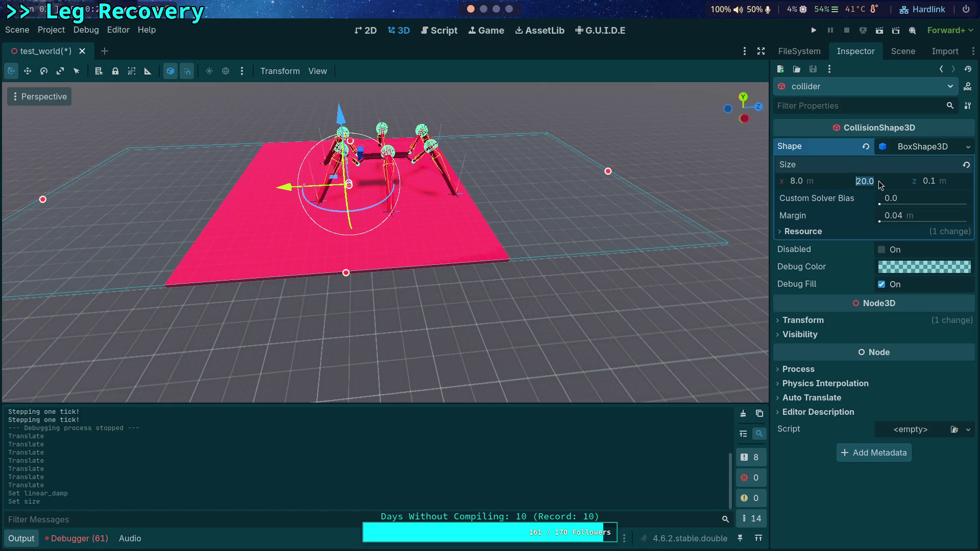
pyautogui.write('50')
pyautogui.press('Return')
pyautogui.scroll(-5, 487, 183)
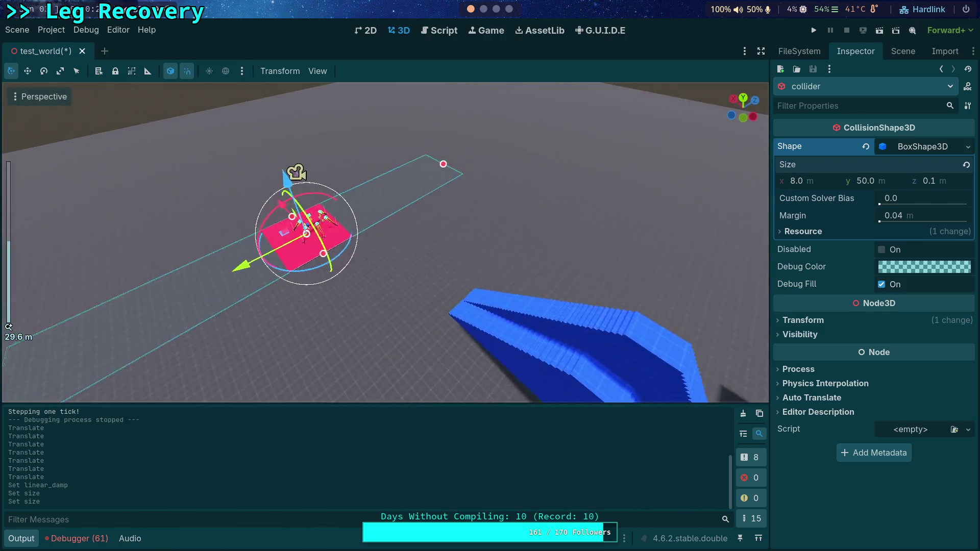
pyautogui.moveTo(459, 265); pyautogui.dragTo(545, 255)
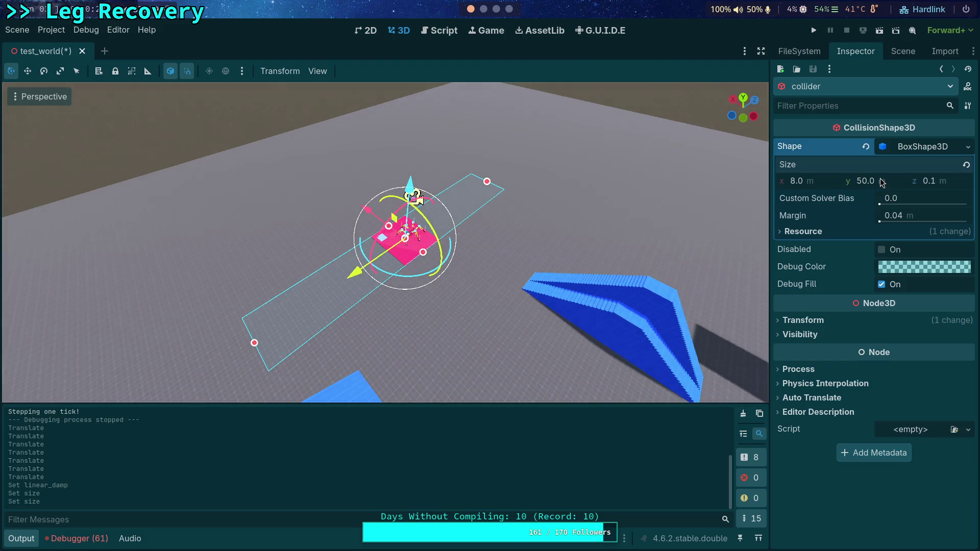
pyautogui.write('20')
pyautogui.press('Return')
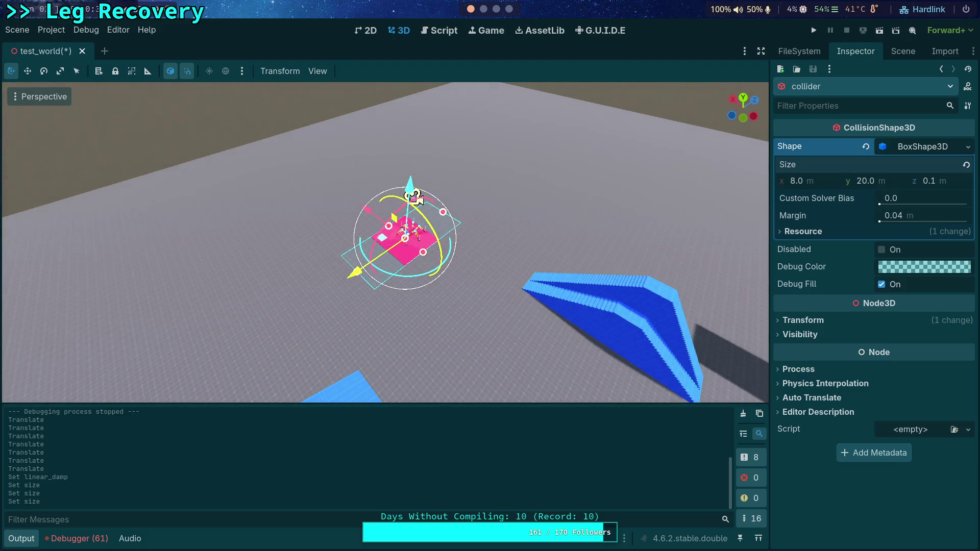
pyautogui.write('20')
pyautogui.press('Return')
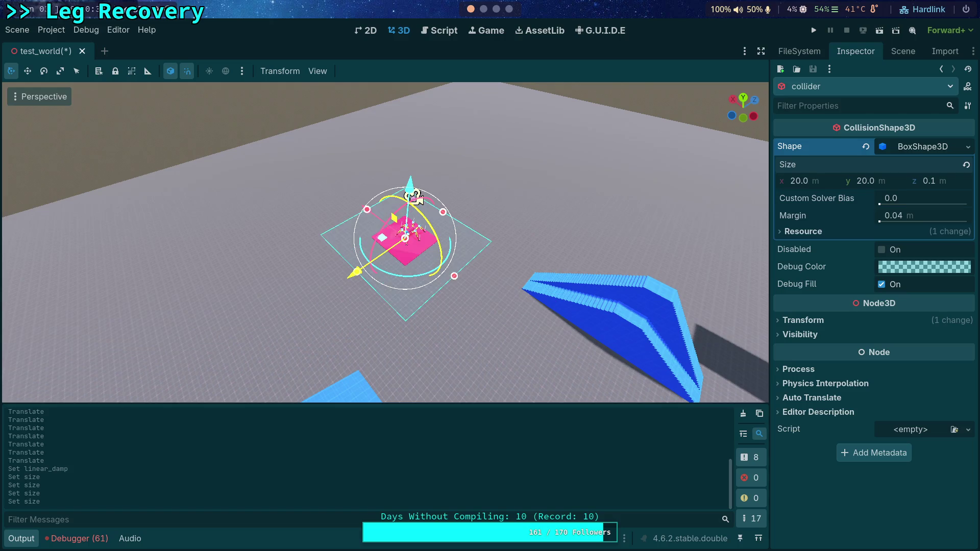
# Set the floor mesh size to 20 by 20 and reselect the Slider2 platform
pyautogui.click(903, 51)
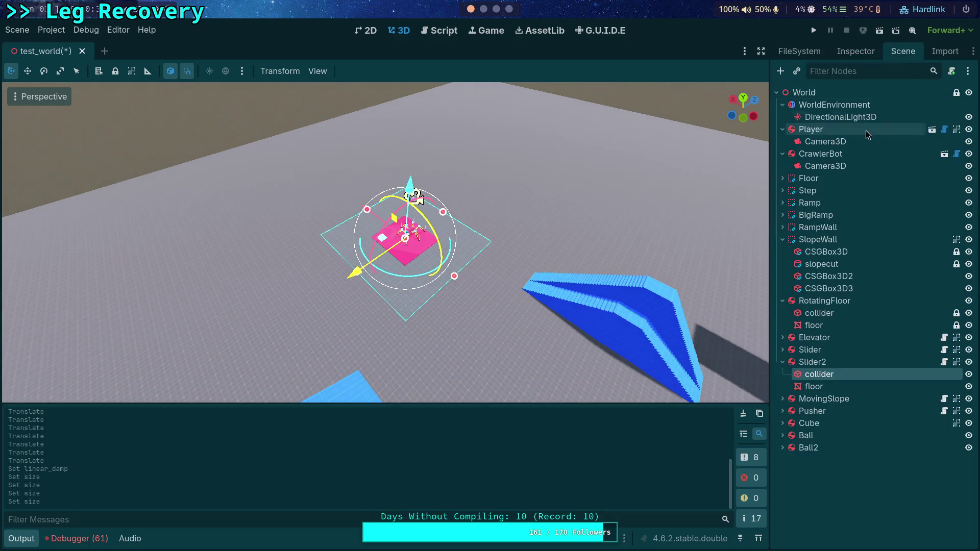
pyautogui.click(814, 387)
pyautogui.click(855, 53)
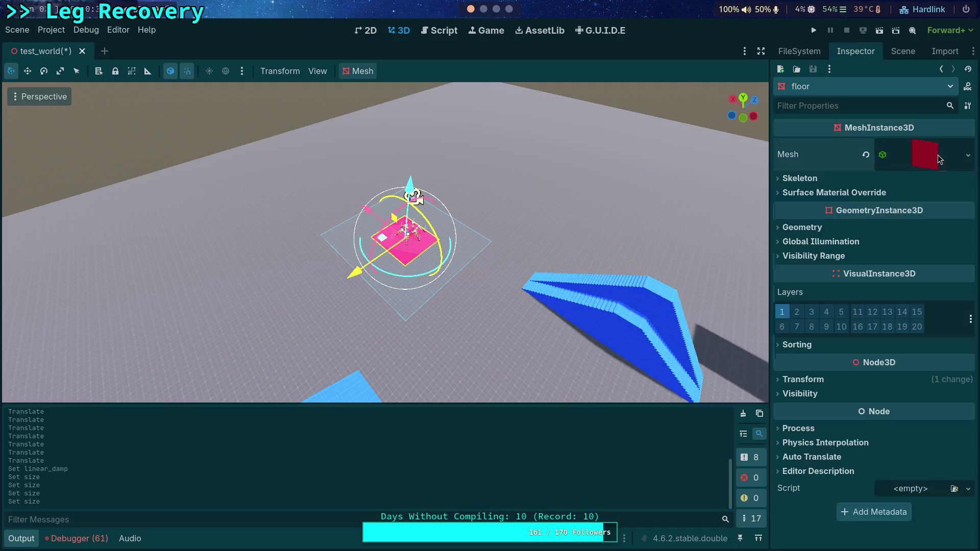
pyautogui.click(939, 155)
pyautogui.click(826, 277)
pyautogui.write('20')
pyautogui.press('Tab')
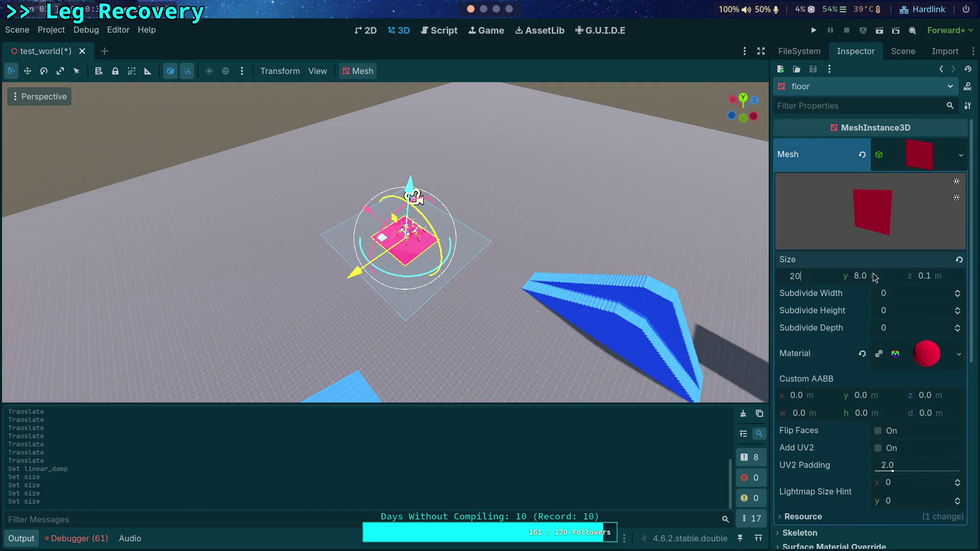
pyautogui.press('Return')
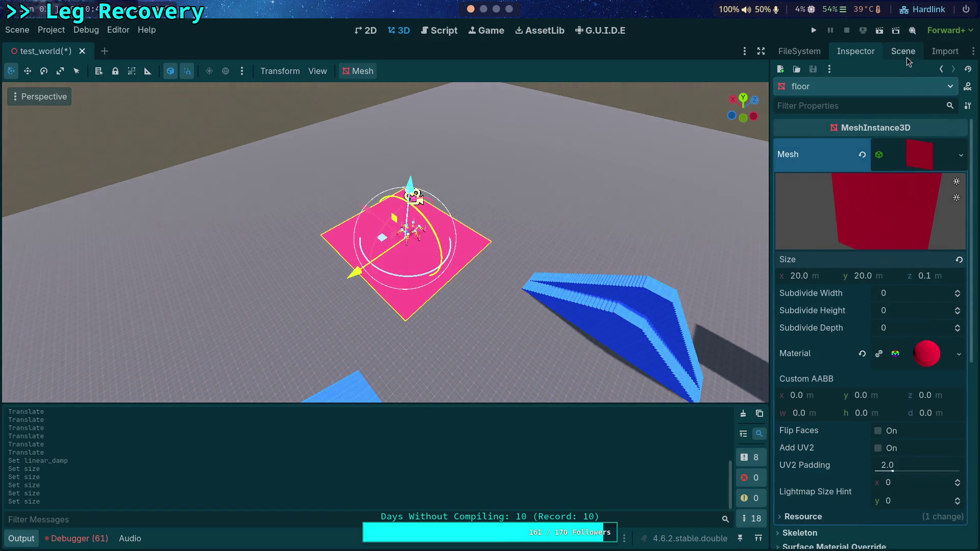
pyautogui.click(904, 54)
pyautogui.click(825, 360)
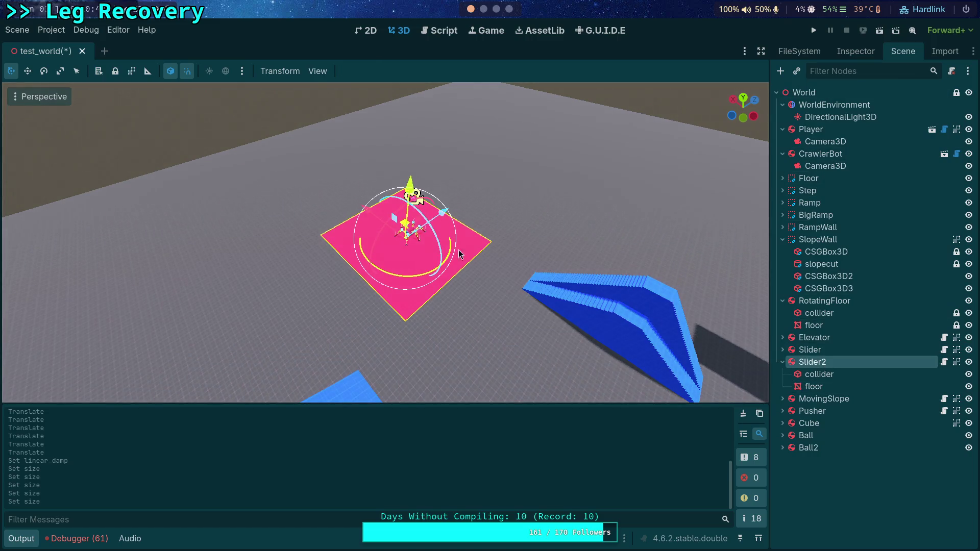
# Move Slider2 along X and Z onto the grey floor, undoing the last overshoot
pyautogui.moveTo(364, 225); pyautogui.dragTo(291, 231)
pyautogui.moveTo(479, 232); pyautogui.dragTo(478, 199)
pyautogui.moveTo(541, 245); pyautogui.dragTo(240, 240)
pyautogui.scroll(-3, 357, 245)
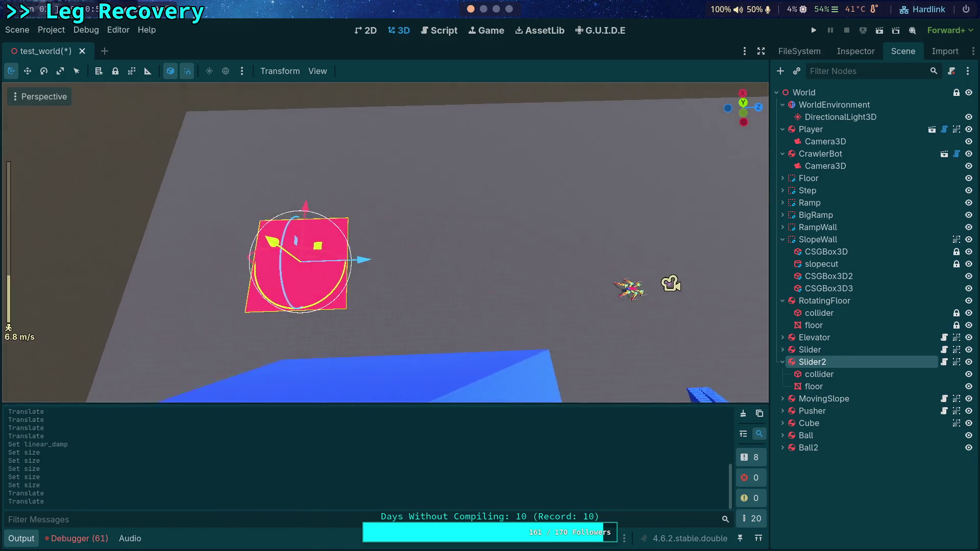
pyautogui.moveTo(422, 261); pyautogui.dragTo(317, 263)
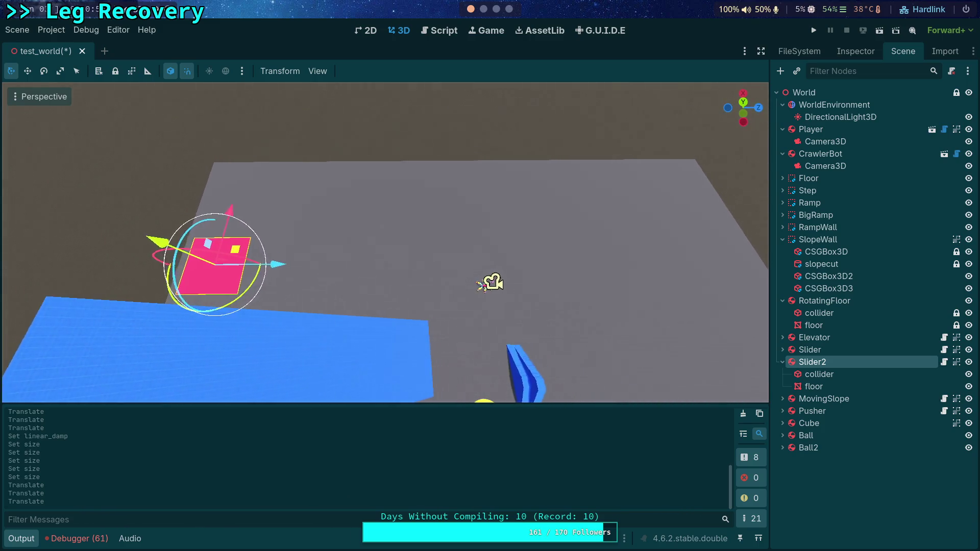
pyautogui.moveTo(234, 265); pyautogui.dragTo(768, 249)
pyautogui.hotkey('ctrl', 'z')
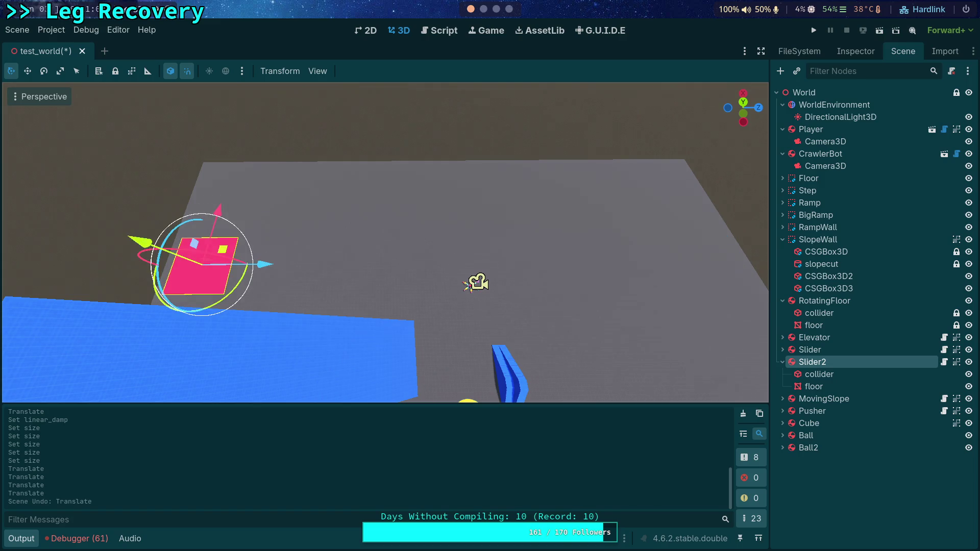
# Set Slider2's Extension Length to 175
pyautogui.click(874, 52)
pyautogui.click(914, 148)
pyautogui.write('16')
pyautogui.press('Return')
# Try moving the camera along Z, undo it, and select the CrawlerBot
pyautogui.click(466, 288)
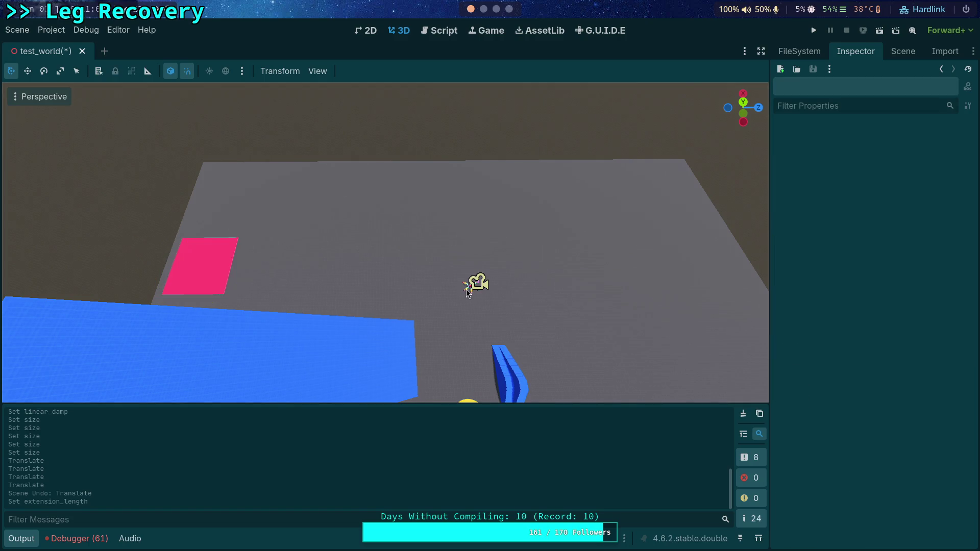
pyautogui.moveTo(415, 283); pyautogui.dragTo(145, 283)
pyautogui.hotkey('ctrl', 'z')
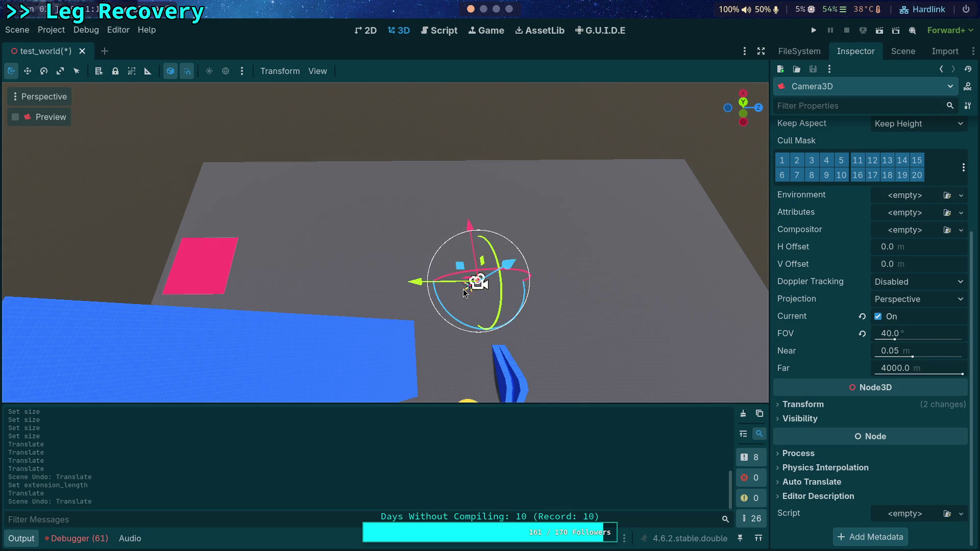
pyautogui.click(464, 291)
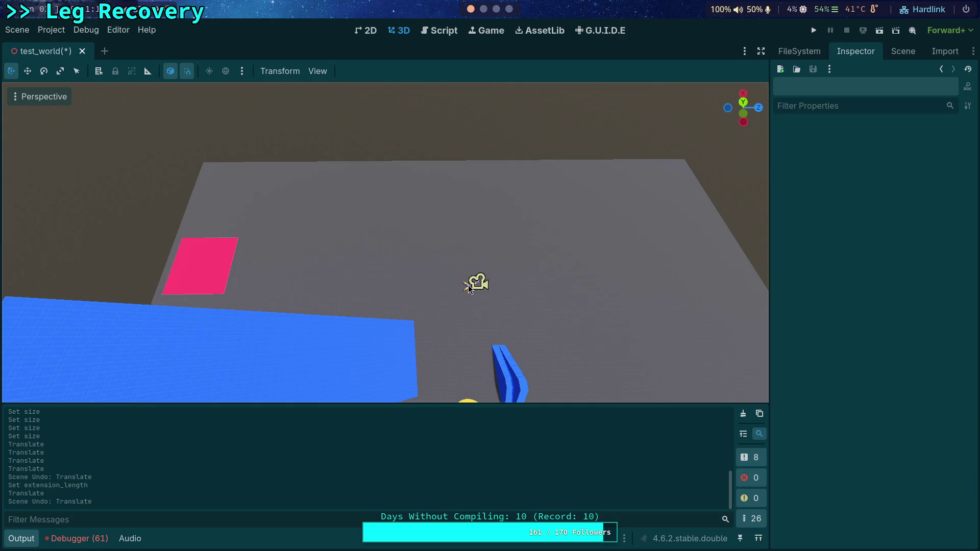
pyautogui.click(468, 289)
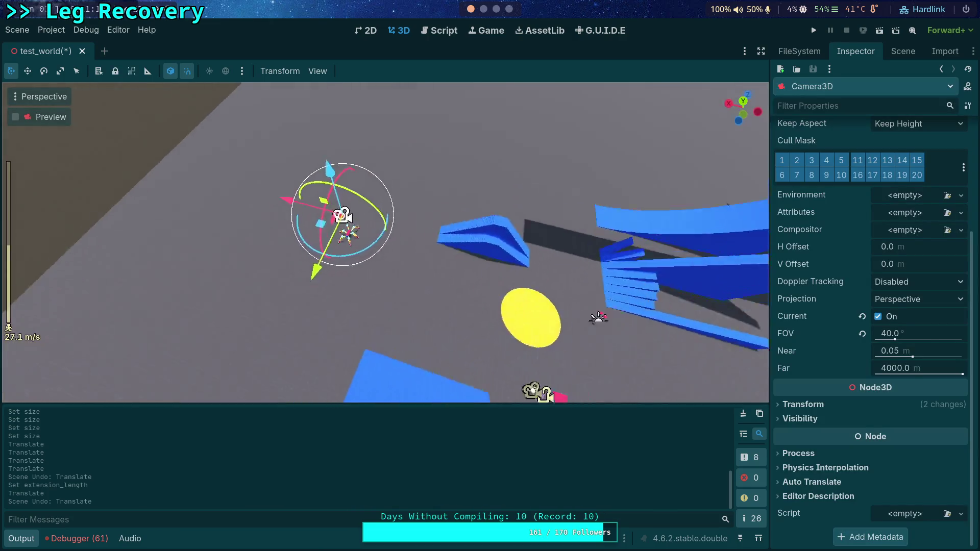
pyautogui.click(372, 264)
pyautogui.click(398, 248)
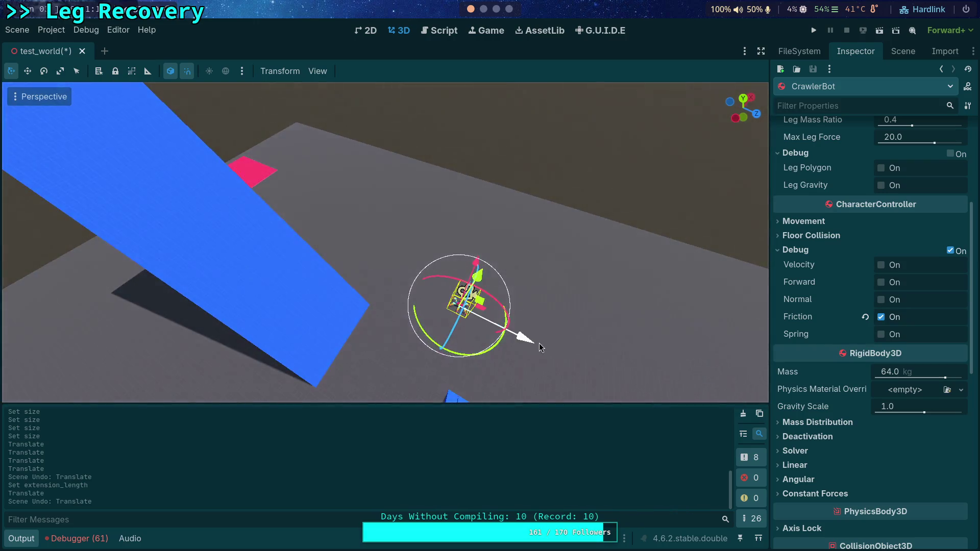
# Reposition the CrawlerBot, place the Player on the pink slab beside it, and run the game
pyautogui.moveTo(525, 339)
pyautogui.mouseDown()
pyautogui.moveTo(240, 175)
pyautogui.moveTo(363, 296)
pyautogui.mouseUp()
pyautogui.moveTo(308, 237)
pyautogui.mouseDown()
pyautogui.moveTo(317, 284)
pyautogui.moveTo(483, 282)
pyautogui.mouseUp()
pyautogui.click(380, 239)
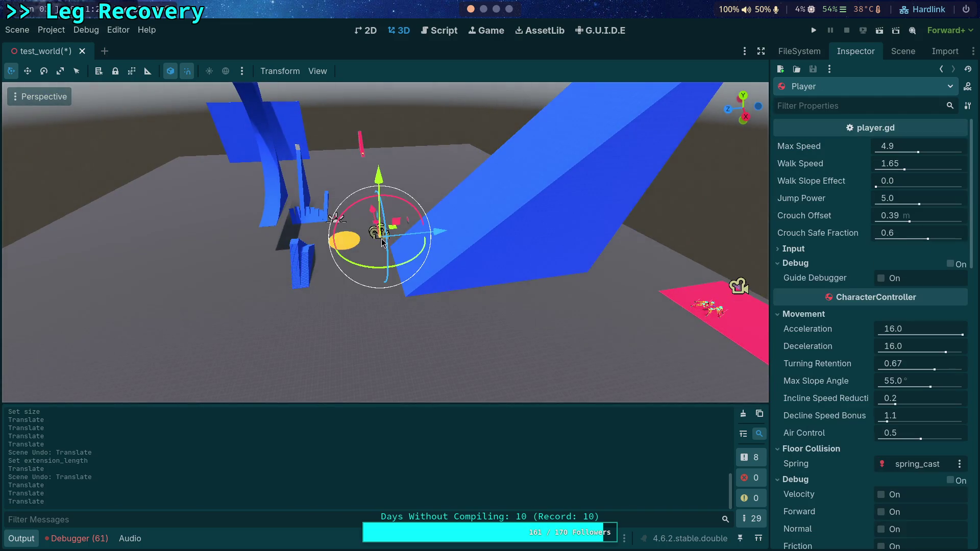
pyautogui.moveTo(379, 223); pyautogui.dragTo(405, 365)
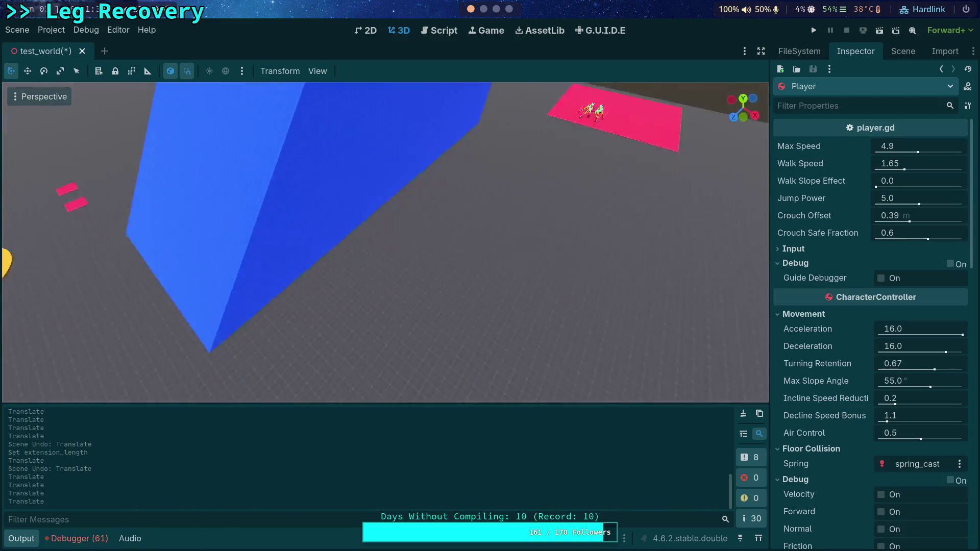
pyautogui.moveTo(419, 301); pyautogui.dragTo(705, 306)
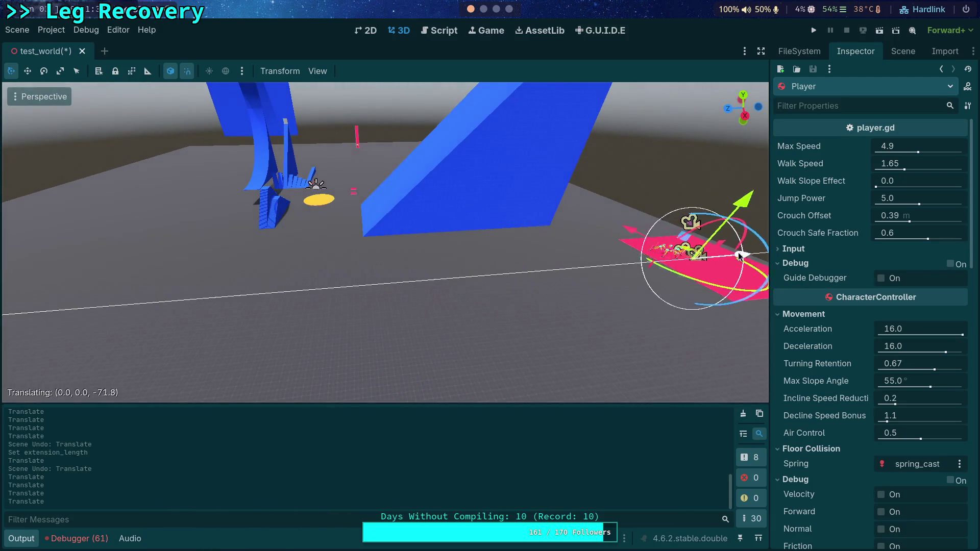
pyautogui.press('w')
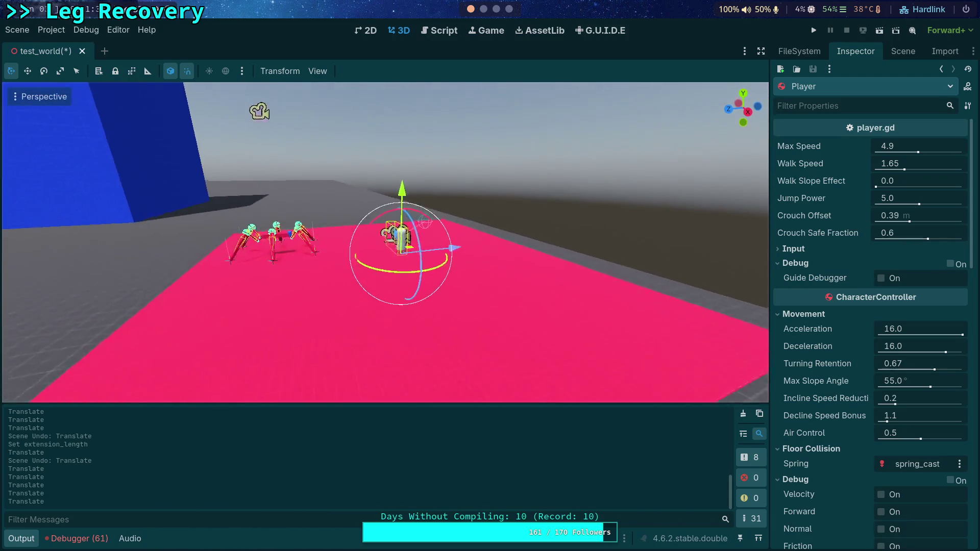
pyautogui.scroll(2, 385, 243)
pyautogui.press('s')
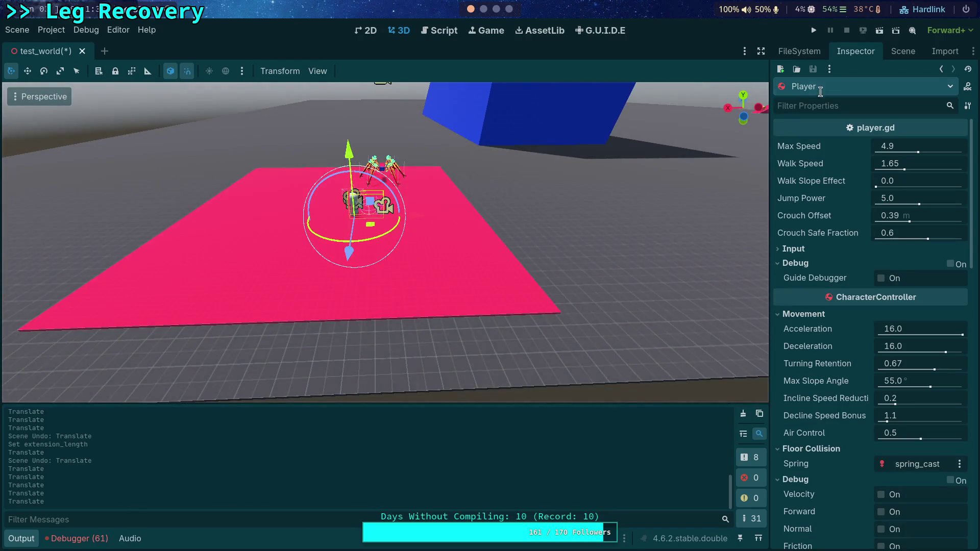
pyautogui.click(813, 34)
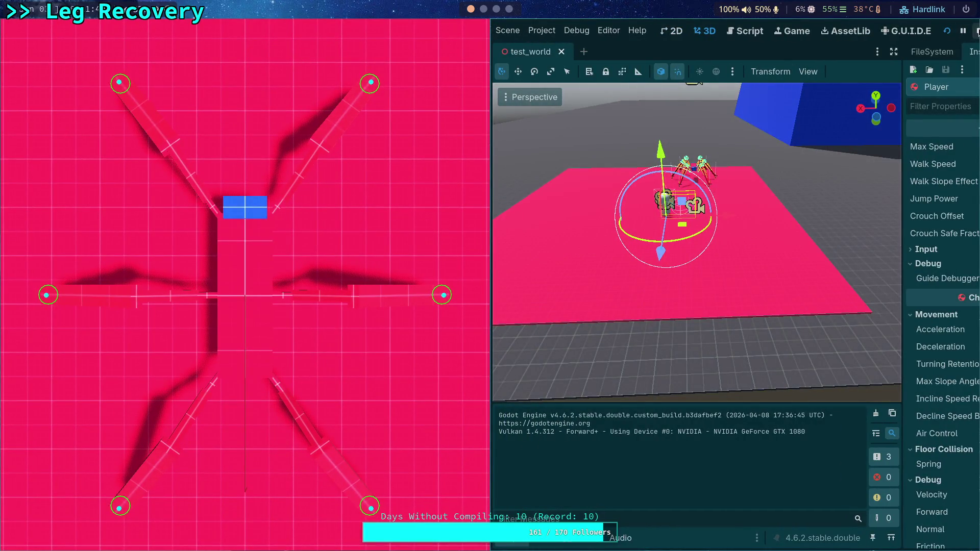
# Stop the game and select the CrawlerBot's Camera3D in the Scene tree
pyautogui.click(976, 31)
pyautogui.click(381, 171)
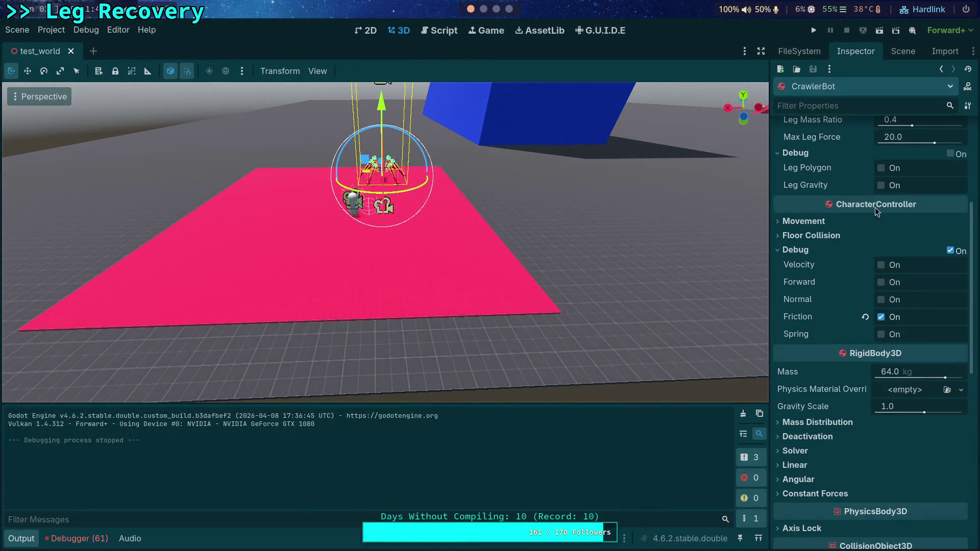
pyautogui.click(901, 59)
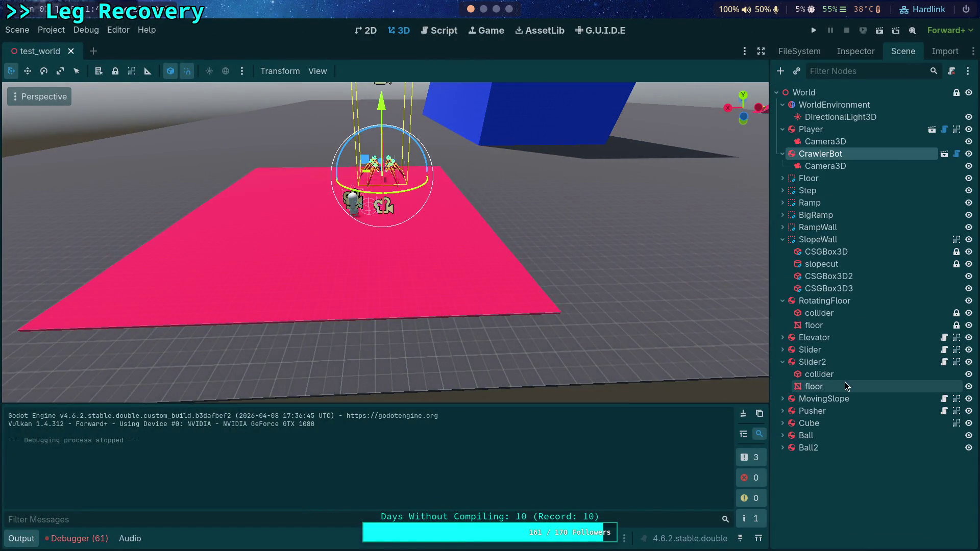
pyautogui.click(825, 166)
# Make that camera Current, play the game through it, then stop with F8
pyautogui.click(865, 53)
pyautogui.click(878, 316)
pyautogui.click(815, 30)
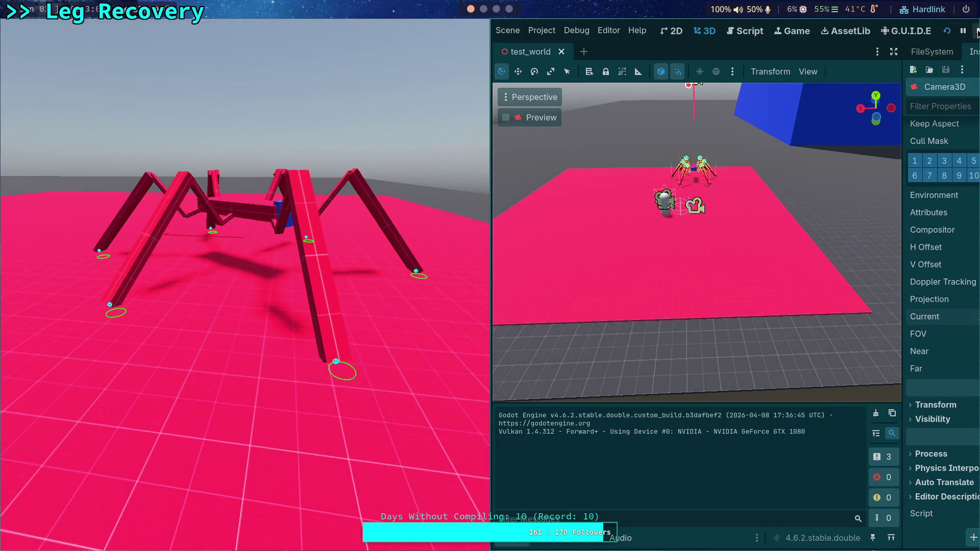
pyautogui.press('F8')
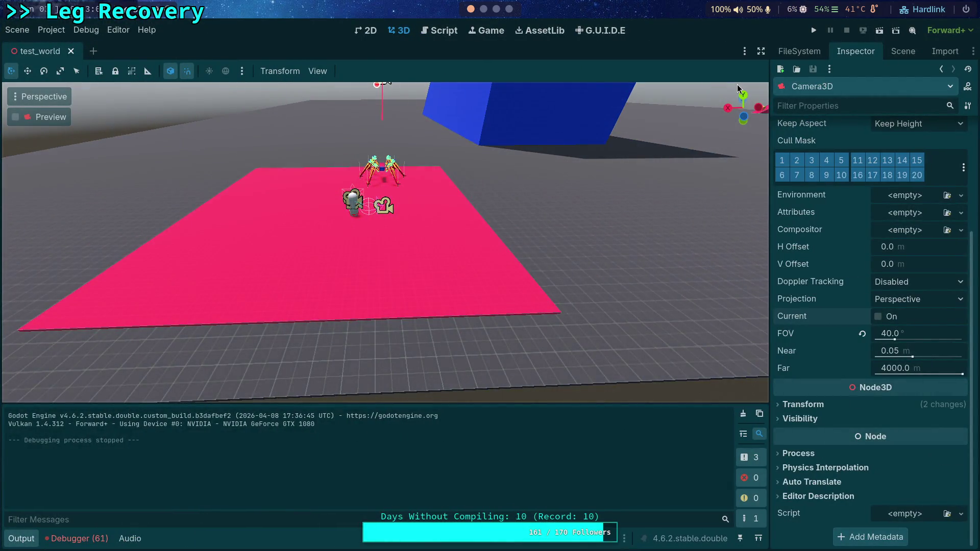
# Show CrawlerCharacter.gd's angular force lines 203–207 with Output and script list hidden, then switch to workspace 2
pyautogui.click(439, 30)
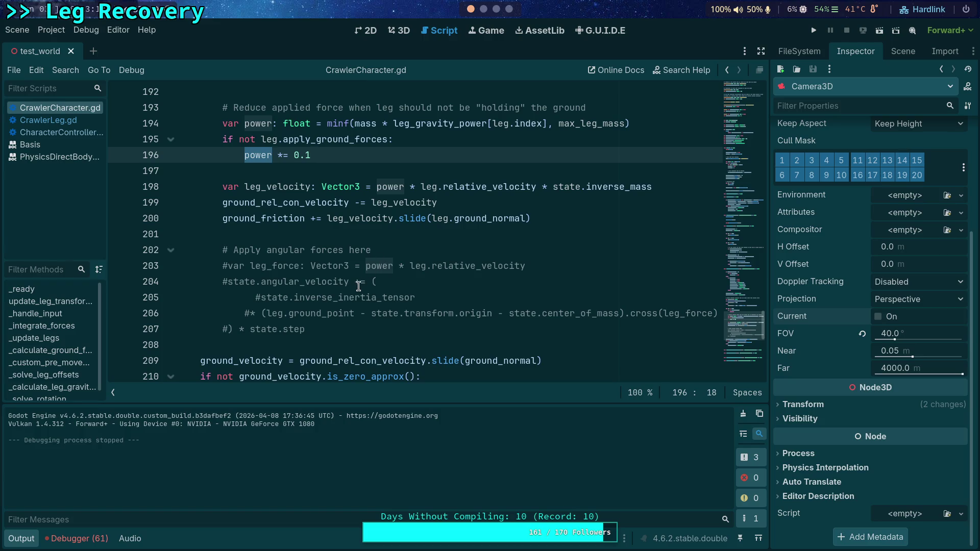
pyautogui.moveTo(312, 330); pyautogui.dragTo(168, 266)
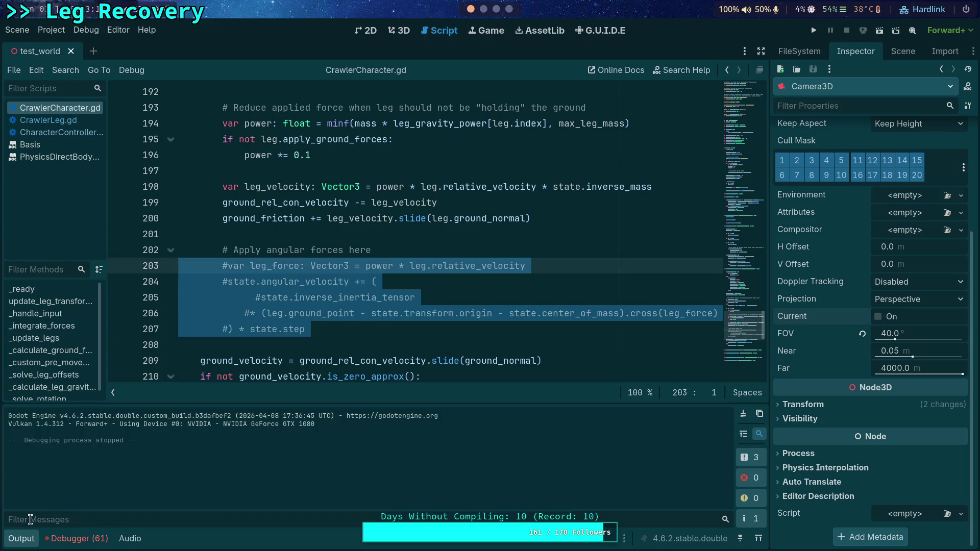
pyautogui.click(21, 539)
pyautogui.click(114, 515)
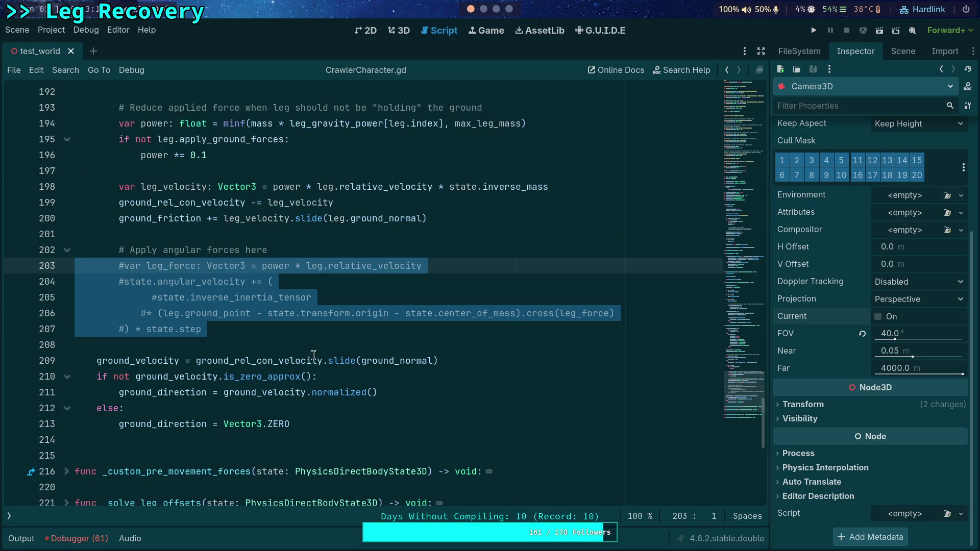
pyautogui.click(320, 348)
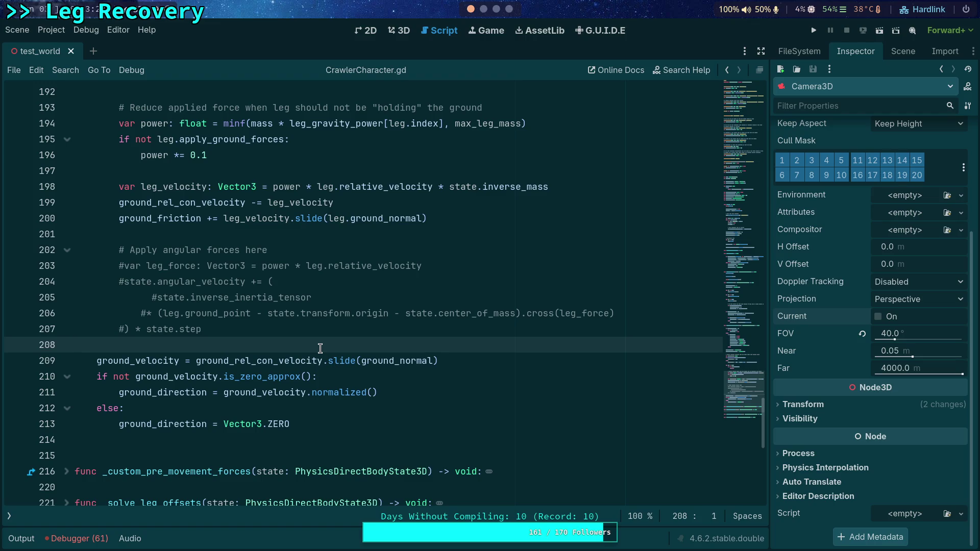
pyautogui.scroll(2, 405, 350)
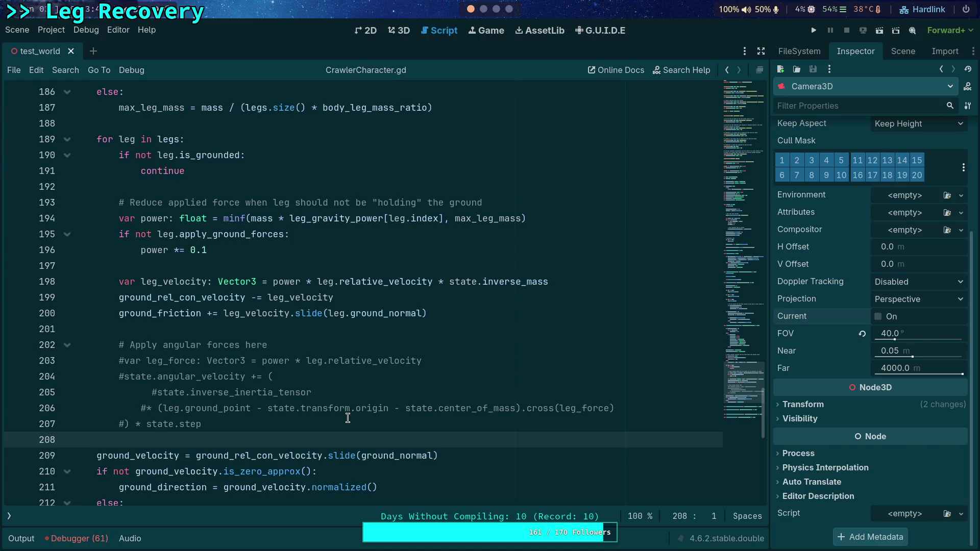
pyautogui.click(486, 14)
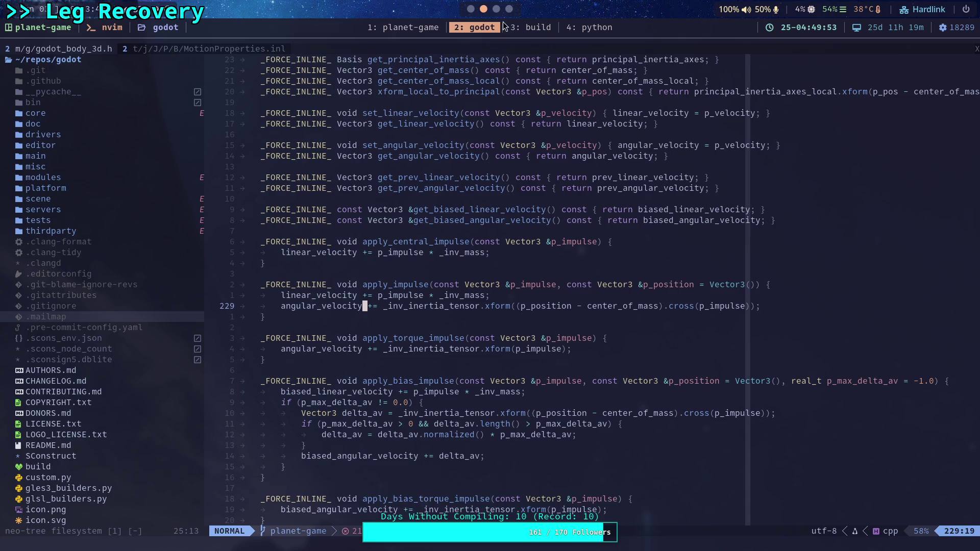
# Leave Neovim and return to the Godot editor on workspace 1
pyautogui.click(475, 11)
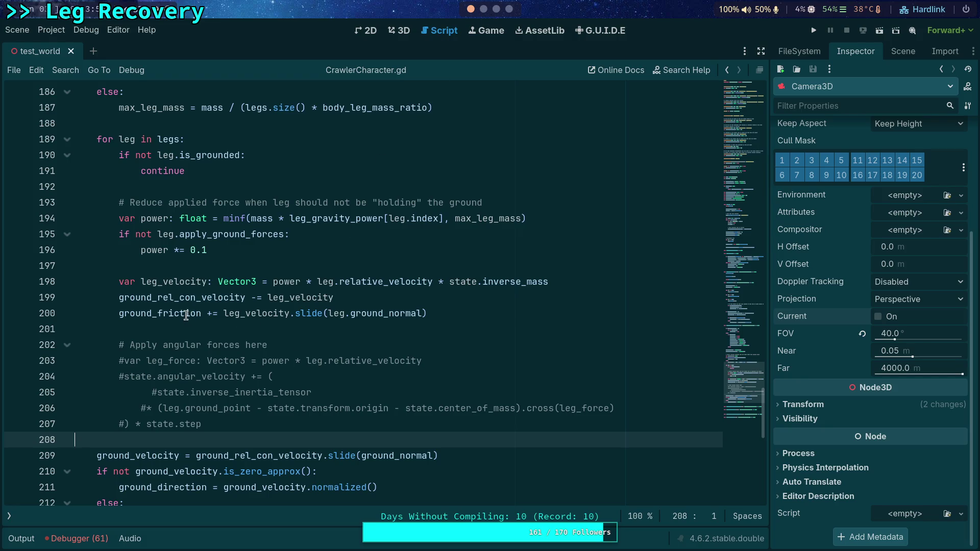
# Uncomment the angular force lines 203–207 with Ctrl+K and run the game
pyautogui.doubleClick(359, 361)
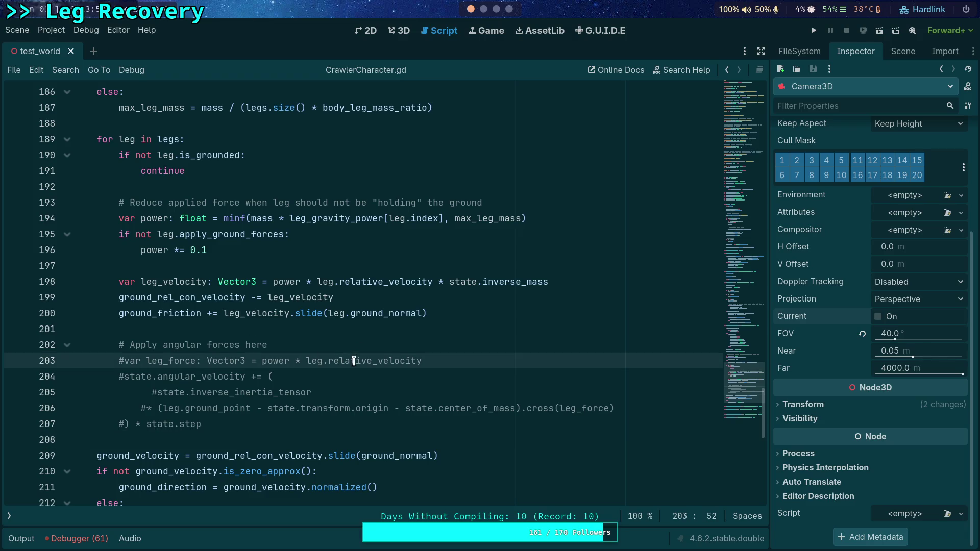
pyautogui.click(363, 343)
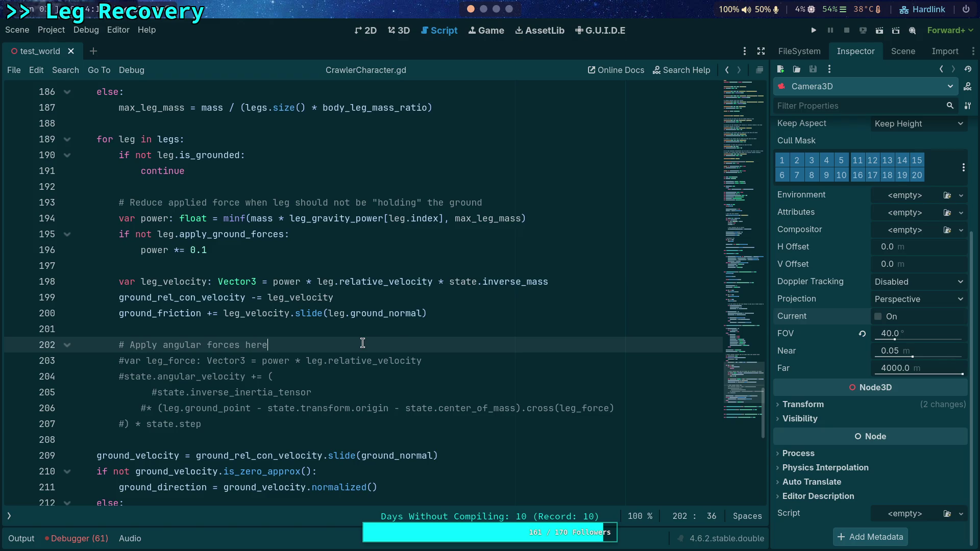
pyautogui.moveTo(135, 360); pyautogui.dragTo(166, 424)
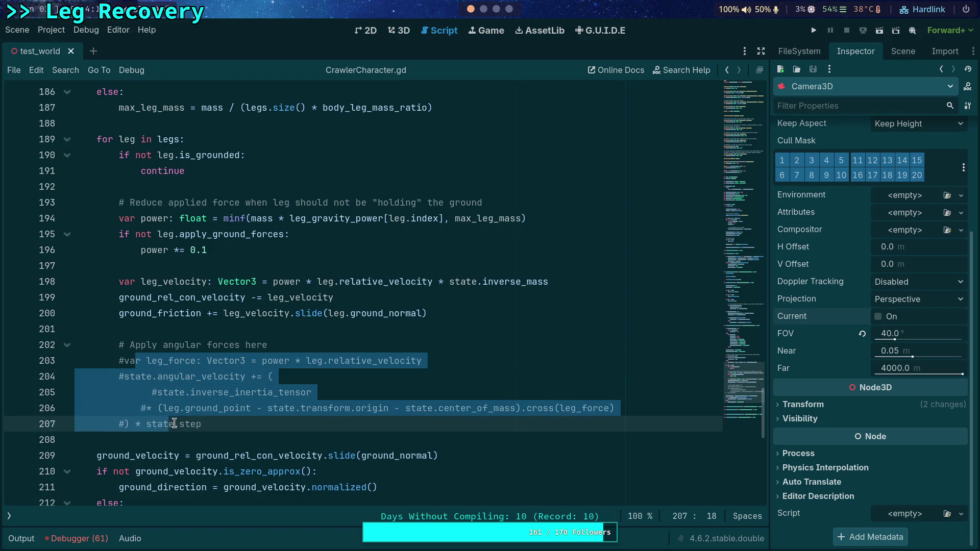
pyautogui.hotkey('ctrl', 'k')
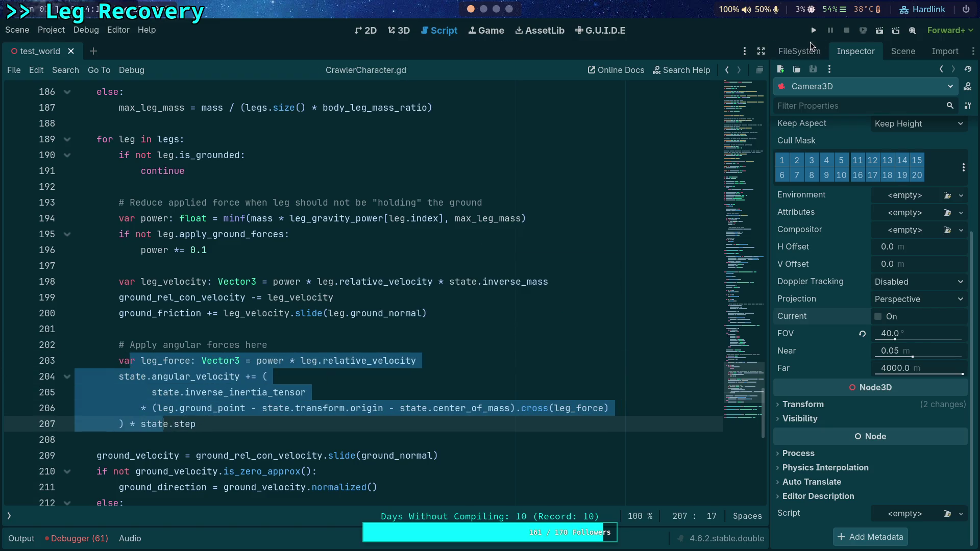
pyautogui.click(813, 31)
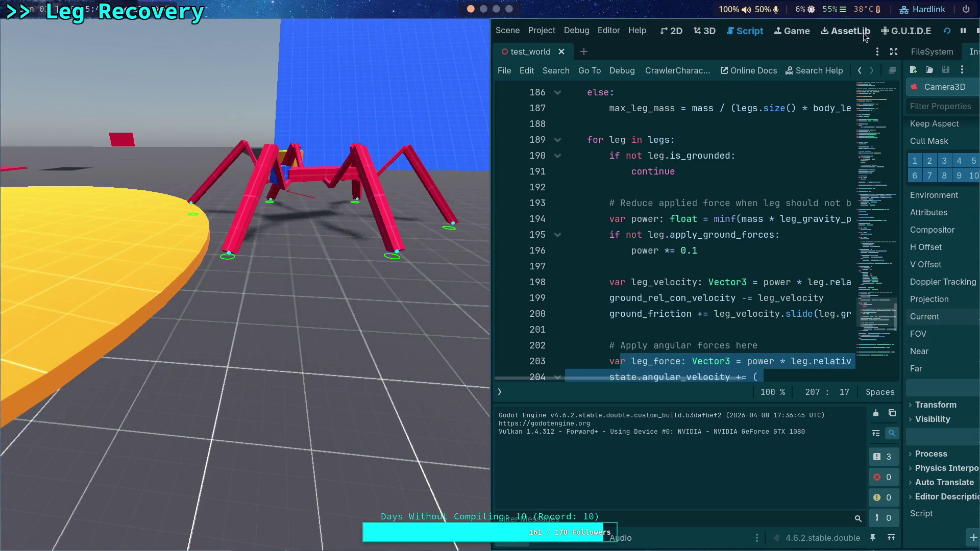
# Stop the test run after watching the spider walk with angular leg forces
pyautogui.click(977, 31)
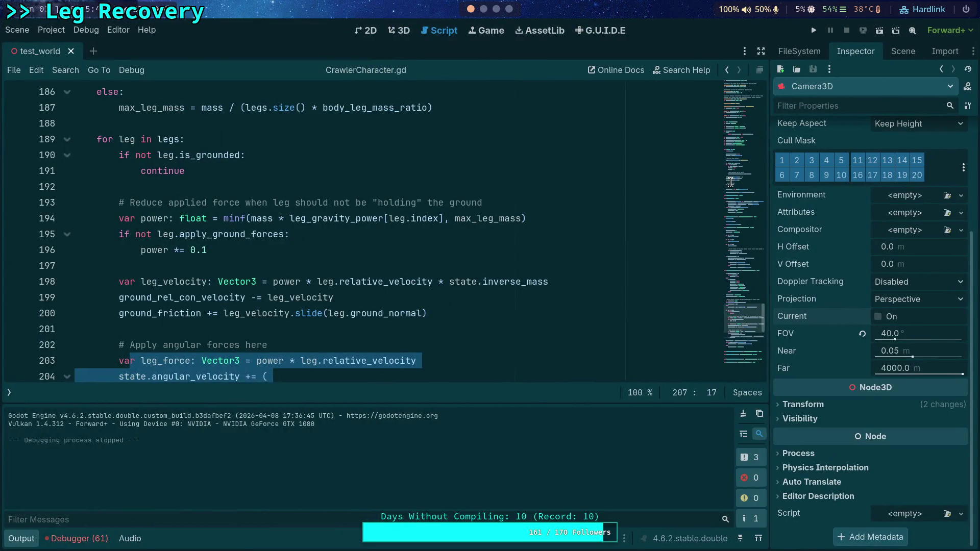
# Hide Output, open CrawlerLeg.gd from the script list, and use Lookup Symbol on _update_comfort_distance
pyautogui.click(29, 542)
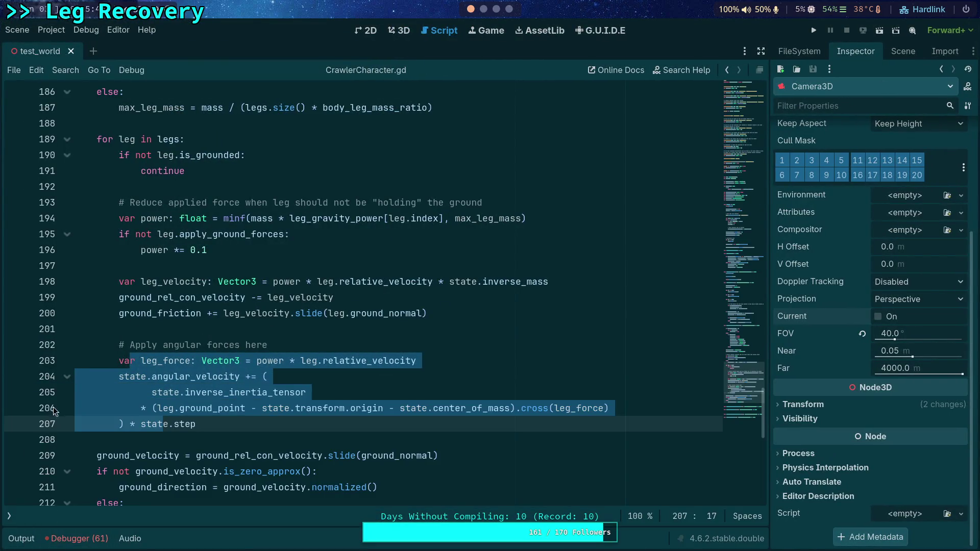
pyautogui.click(9, 515)
pyautogui.click(76, 120)
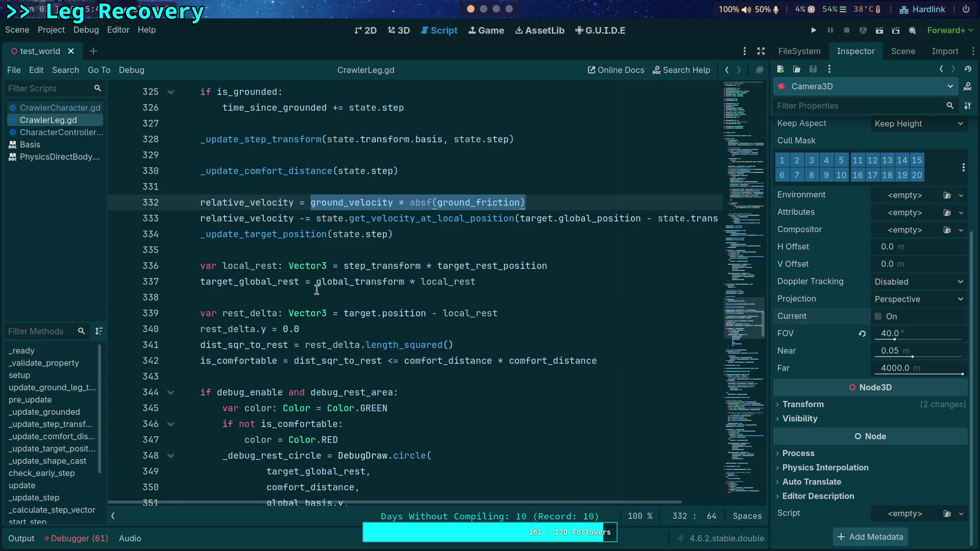
pyautogui.scroll(2, 317, 290)
pyautogui.rightClick(278, 263)
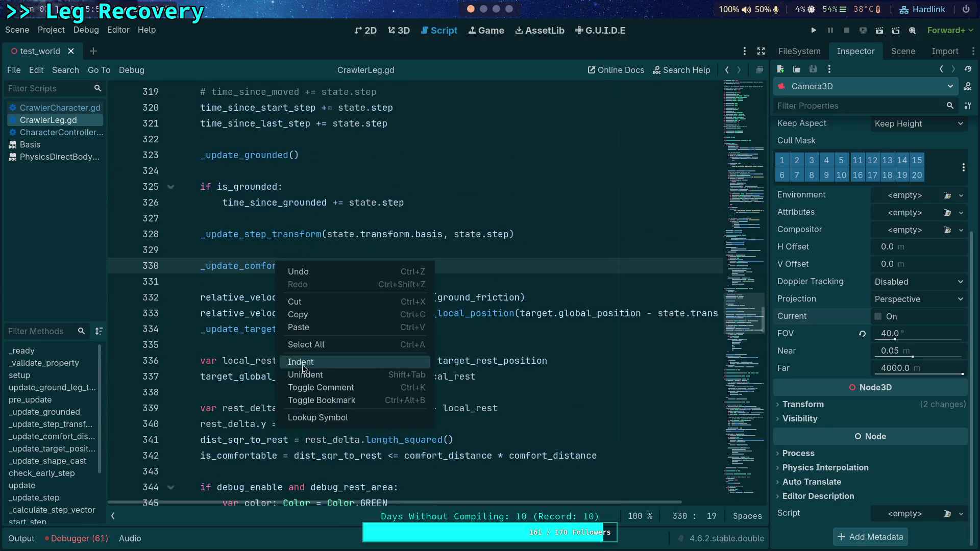
pyautogui.click(317, 417)
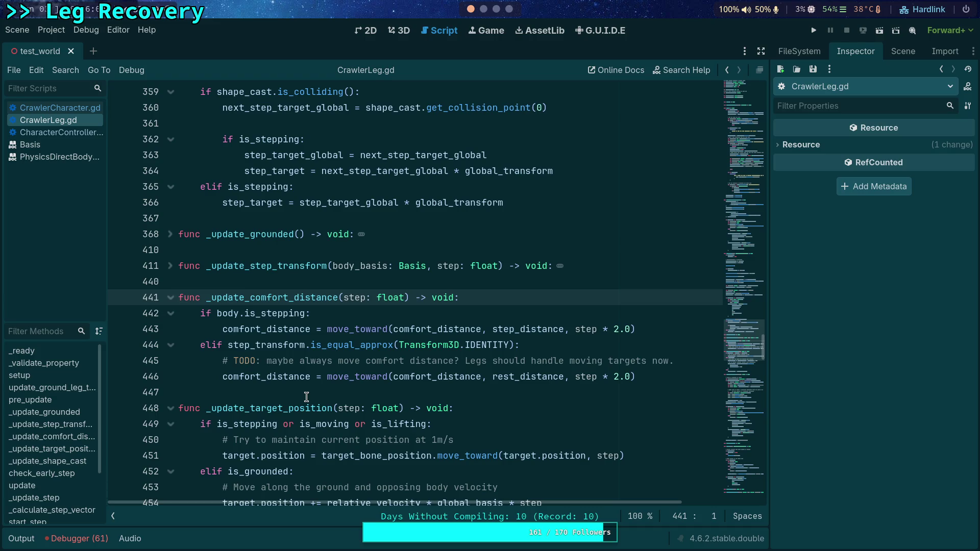
pyautogui.moveTo(335, 350)
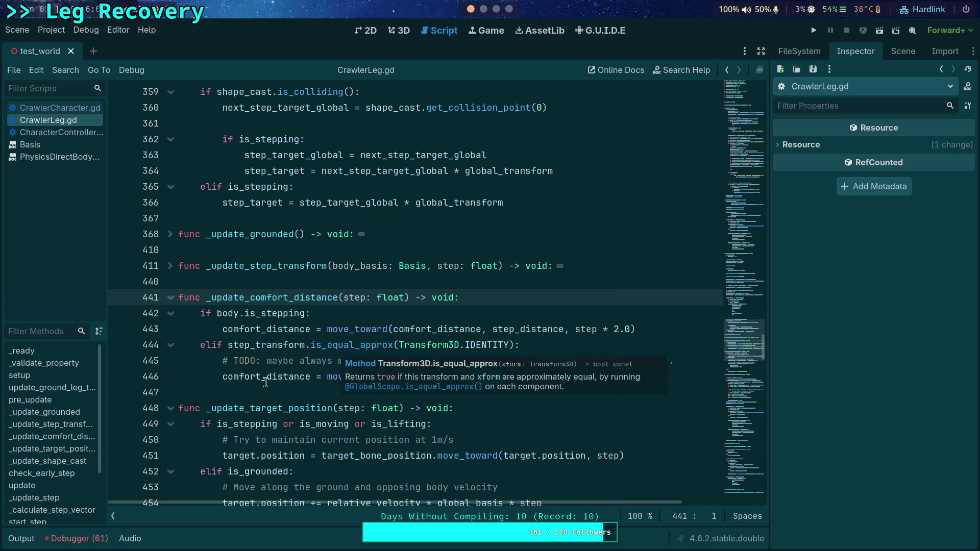
pyautogui.moveTo(265, 382)
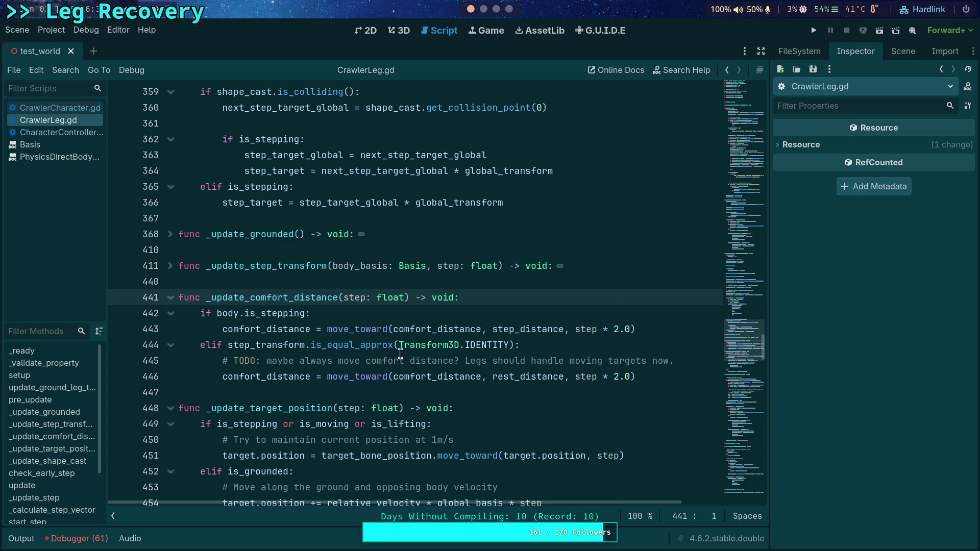
pyautogui.moveTo(530, 381)
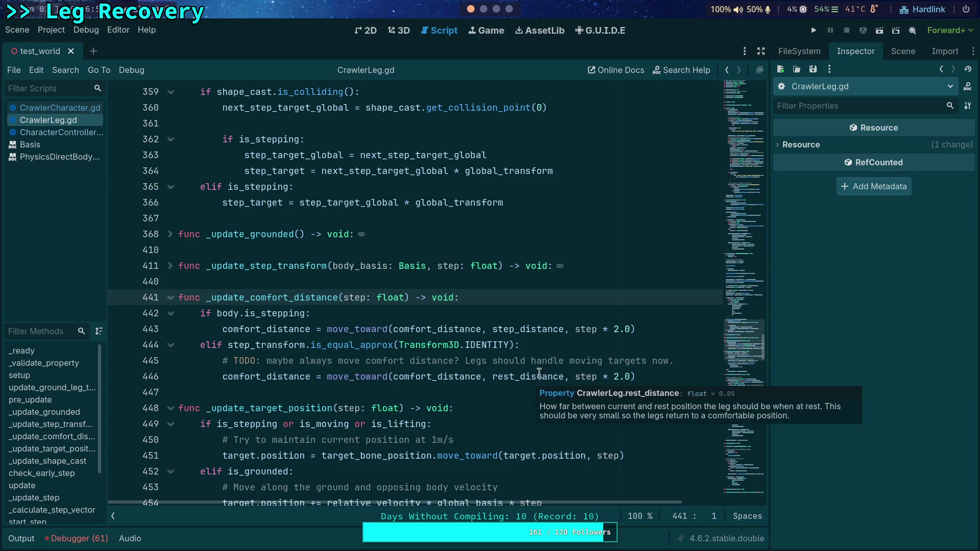
# Discard a trial comfort_distance line, then replace the elif step_transform.is_equal_approx condition with 'else:'
pyautogui.click(522, 297)
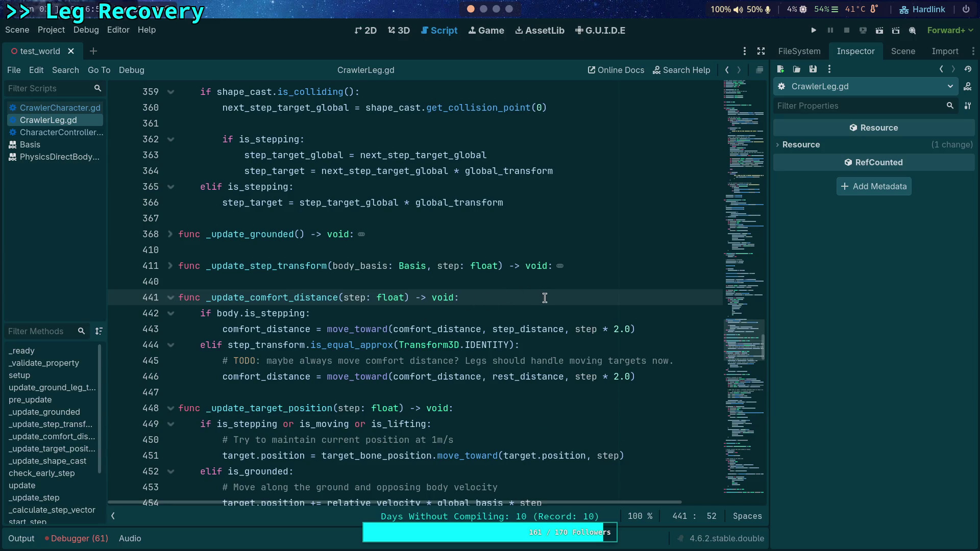
pyautogui.press('Return')
pyautogui.write('comfor')
pyautogui.press('Return')
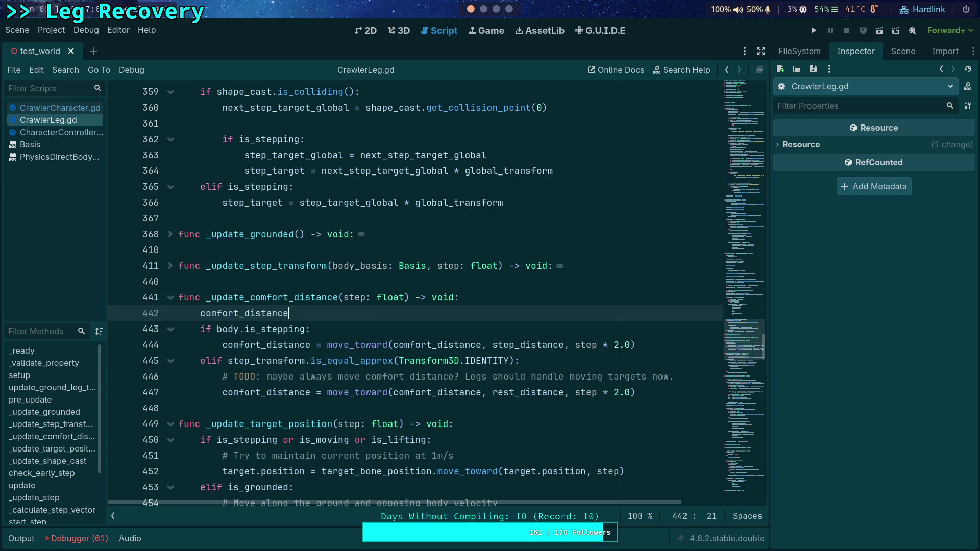
pyautogui.press('BackSpace')
pyautogui.press('BackSpace')
pyautogui.press('BackSpace')
pyautogui.press('BackSpace')
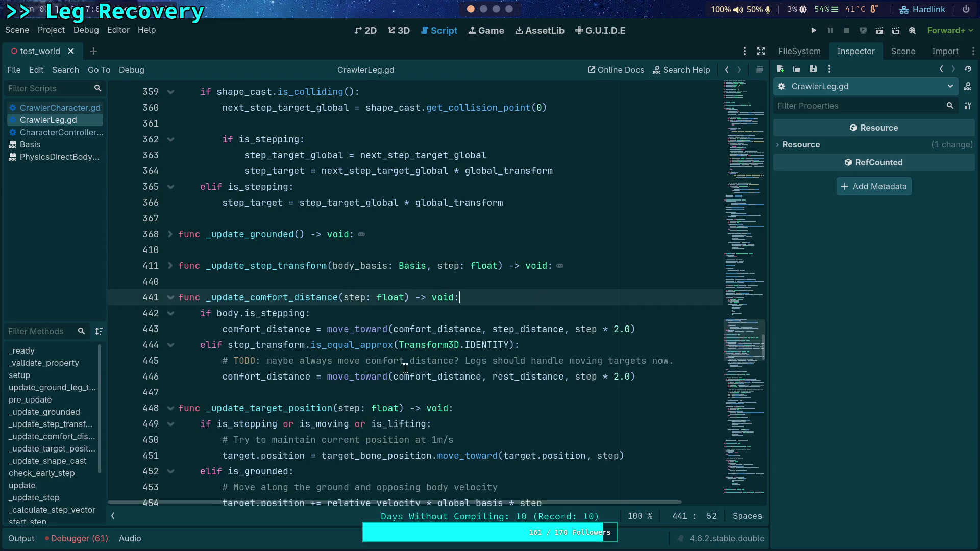
pyautogui.click(354, 345)
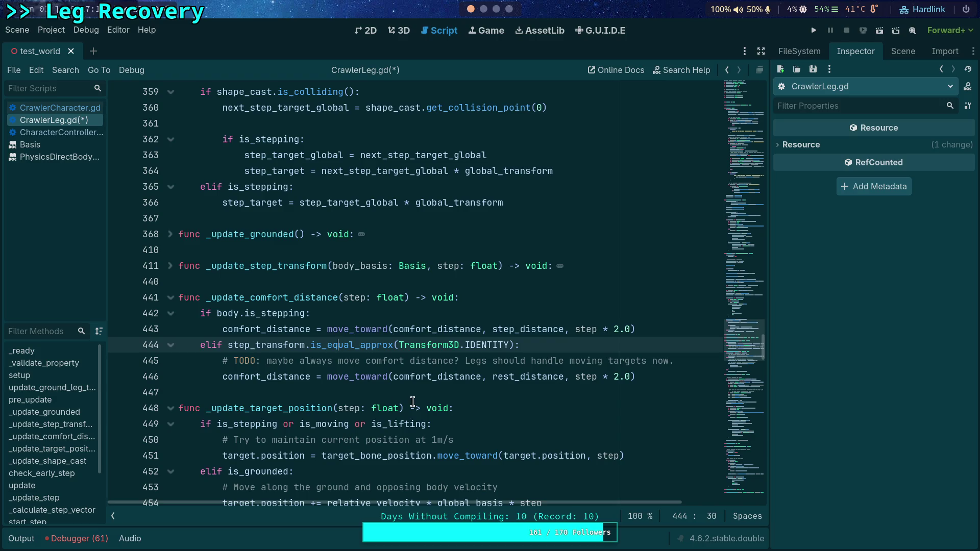
pyautogui.moveTo(515, 345); pyautogui.dragTo(211, 345)
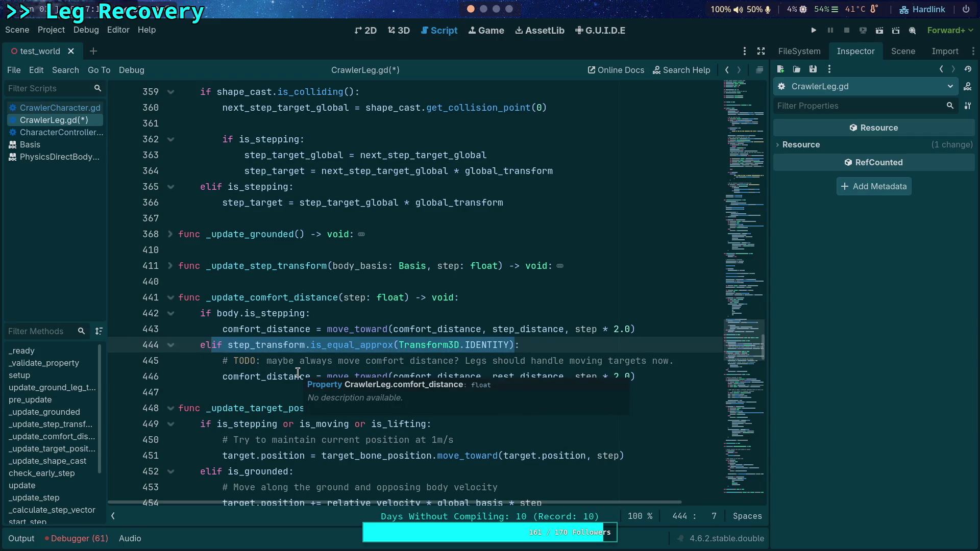
pyautogui.write('se:')
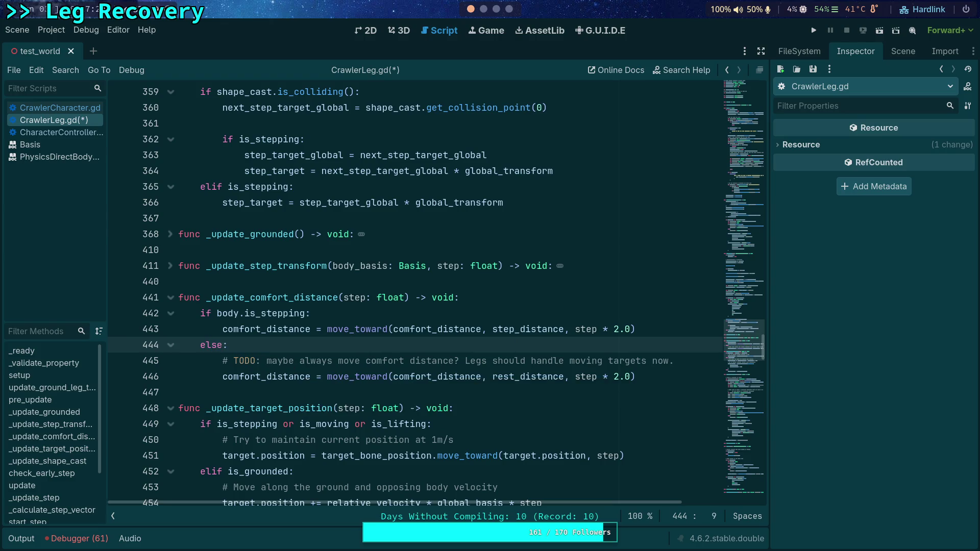
# Delete the TODO comment line beneath the else branch
pyautogui.moveTo(658, 361); pyautogui.dragTo(687, 347)
pyautogui.press('BackSpace')
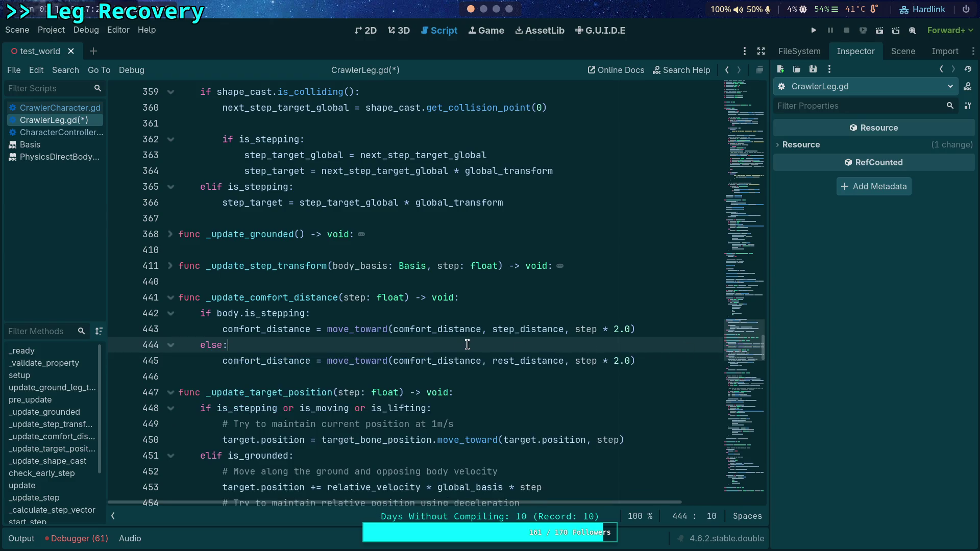
pyautogui.press('Return')
pyautogui.write('#')
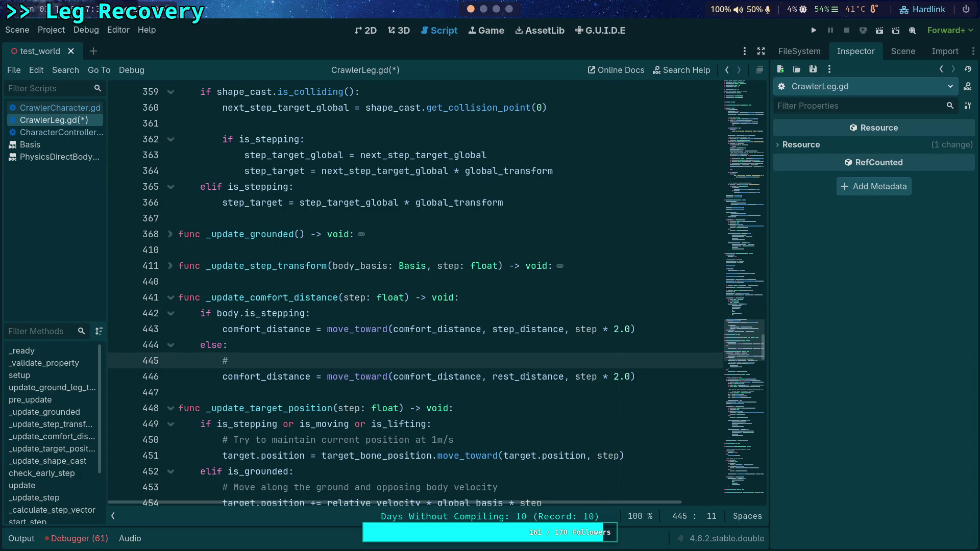
pyautogui.press('BackSpace')
pyautogui.press('BackSpace')
pyautogui.press('Delete')
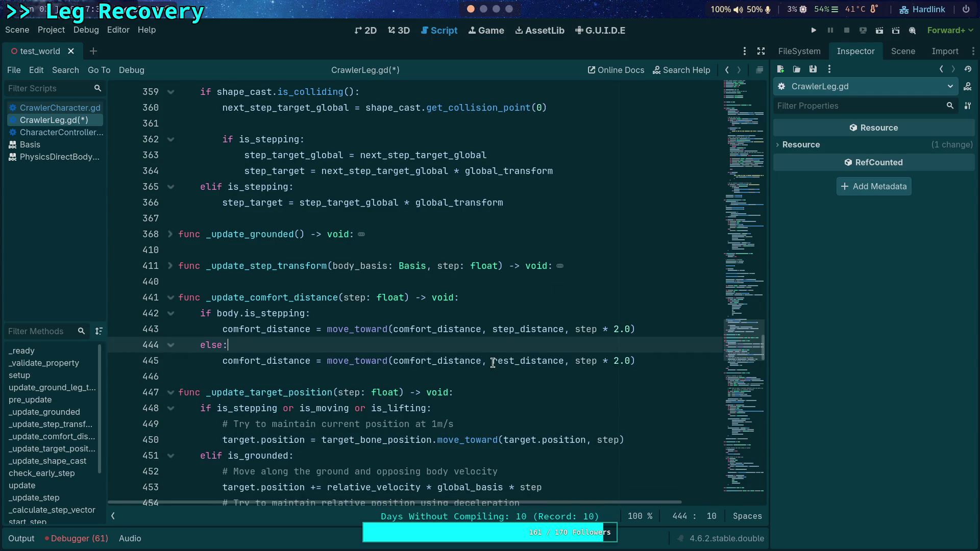
# Wrap rest_distance as lerpf(rest_distance, step_distance, ) in distraction-free mode
pyautogui.click(491, 362)
pyautogui.write('lerpf')
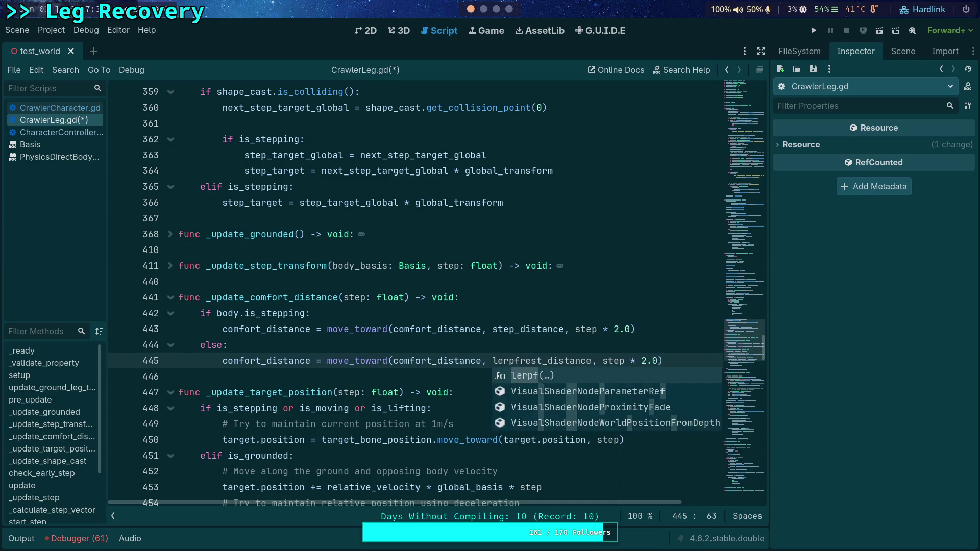
pyautogui.press('Return')
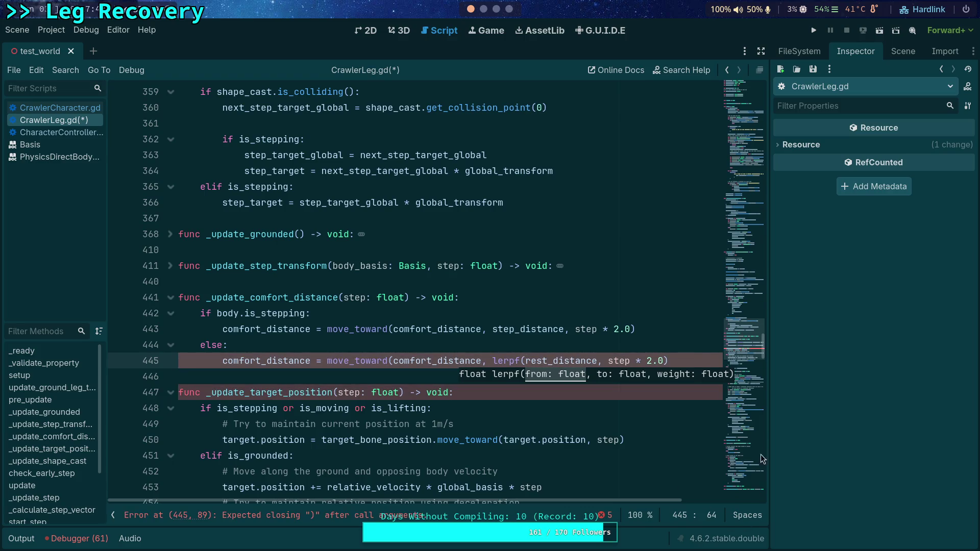
pyautogui.click(761, 51)
pyautogui.click(597, 360)
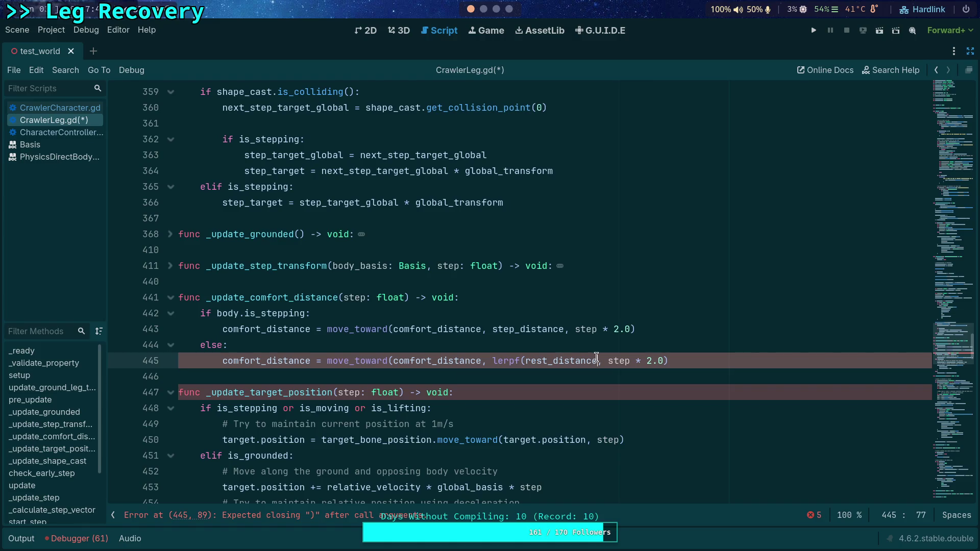
pyautogui.write(', step')
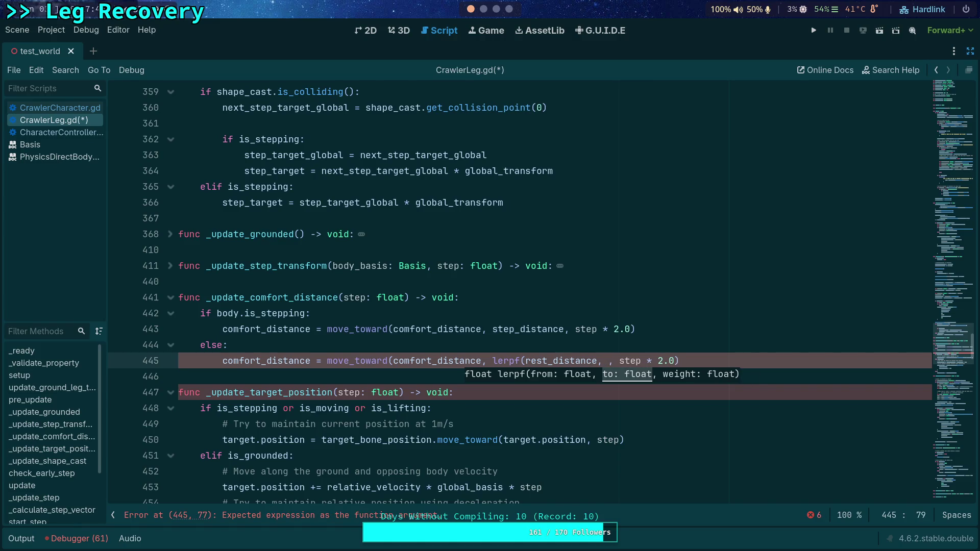
pyautogui.write('_distance')
pyautogui.write(', ')
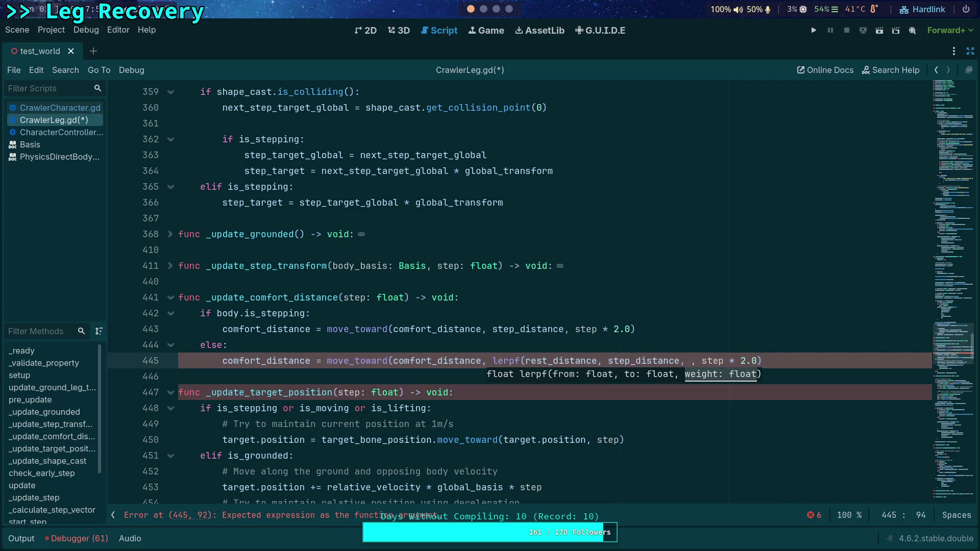
pyautogui.write(')')
pyautogui.press('Left')
# Add 'var t: float' above and move the lerpf call into its initializer
pyautogui.hotkey('ctrl', 'shift', 'Return')
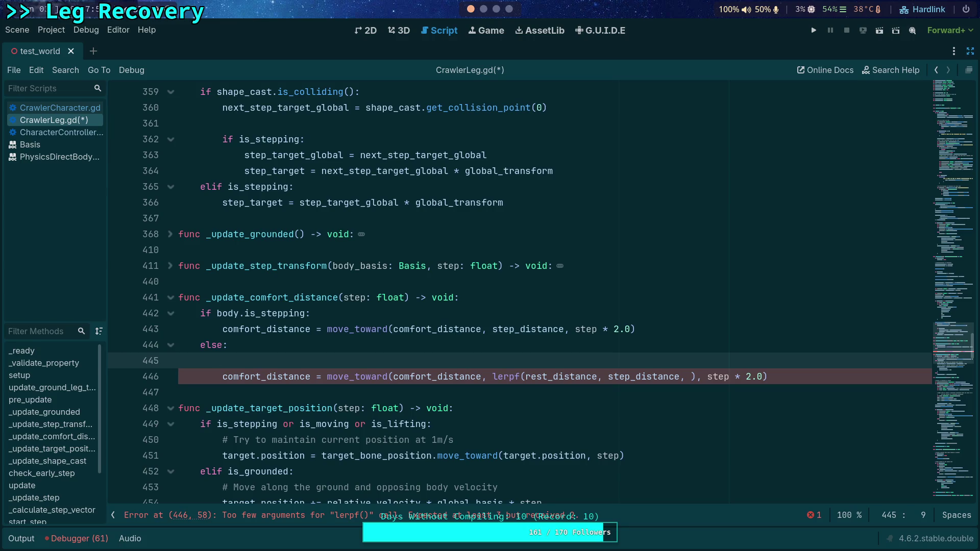
pyautogui.write('var t: ')
pyautogui.write('float = lerp')
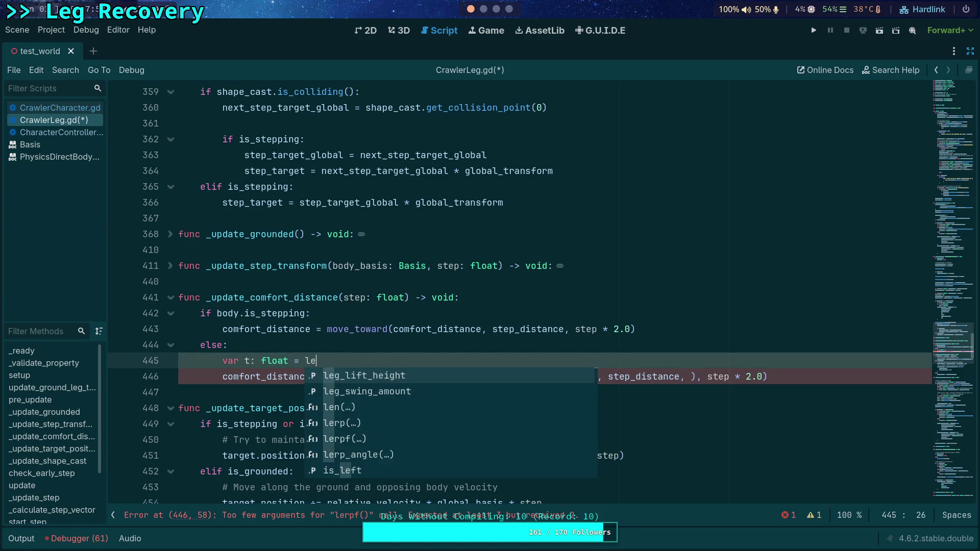
pyautogui.press('Return')
pyautogui.press('Left')
pyautogui.write('f')
pyautogui.press('Right')
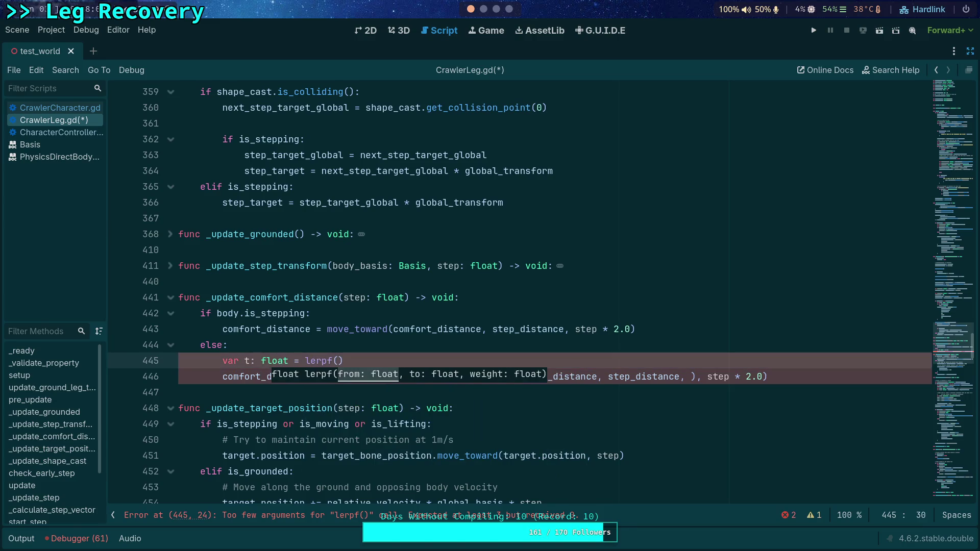
pyautogui.press('Escape')
pyautogui.moveTo(492, 377)
pyautogui.mouseDown()
pyautogui.moveTo(706, 378)
pyautogui.moveTo(698, 378)
pyautogui.mouseUp()
pyautogui.hotkey('ctrl', 'x')
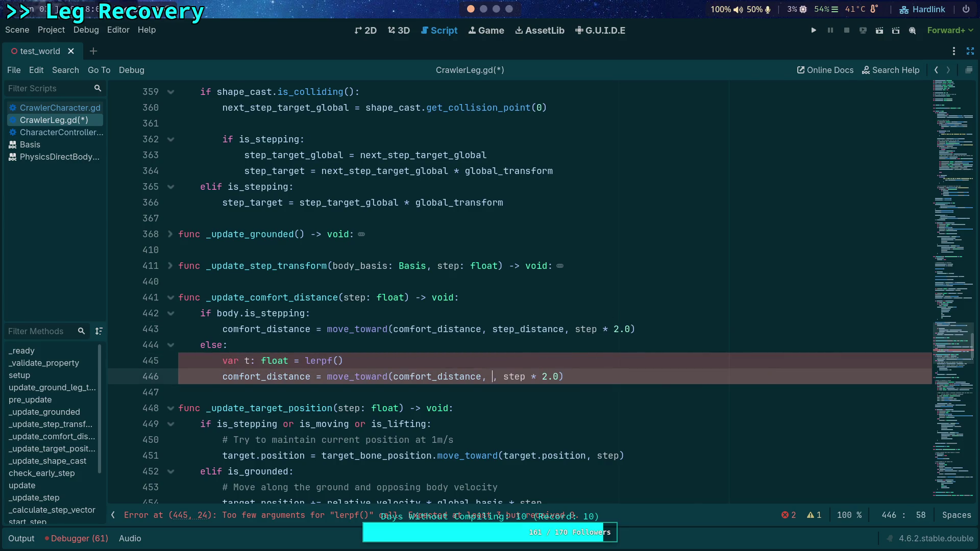
pyautogui.click(520, 366)
pyautogui.press('Left')
pyautogui.press('Right')
pyautogui.hotkey('ctrl', 'shift', 'Left')
pyautogui.hotkey('ctrl', 'shift', 'Left')
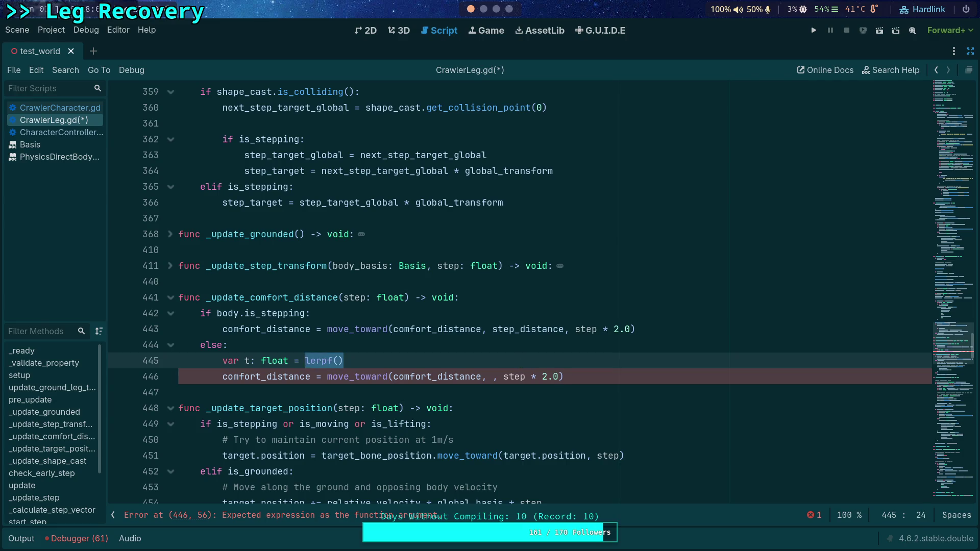
pyautogui.hotkey('ctrl', 'v')
pyautogui.press('Left')
# Pass t to move_toward in place of the moved lerpf call
pyautogui.click(493, 377)
pyautogui.write('h')
pyautogui.press('BackSpace')
pyautogui.write('t')
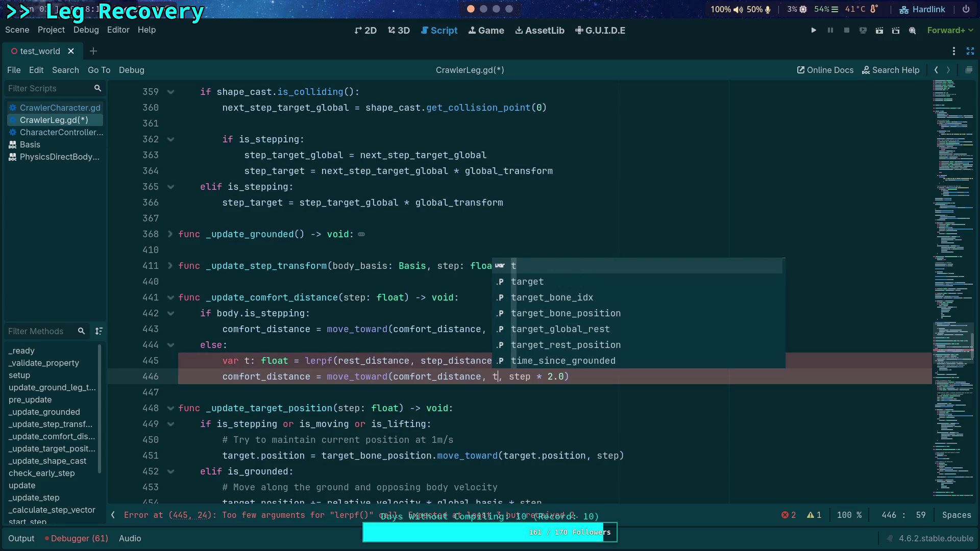
# Set lerpf's weight to body.ground_velocity, then switch to CharacterController.gd
pyautogui.click(445, 345)
pyautogui.click(503, 361)
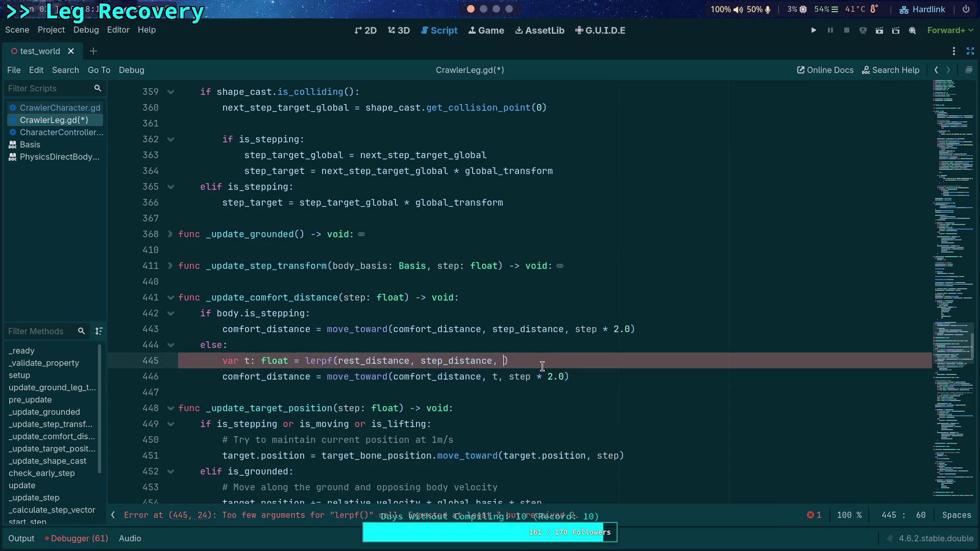
pyautogui.write('body.rel')
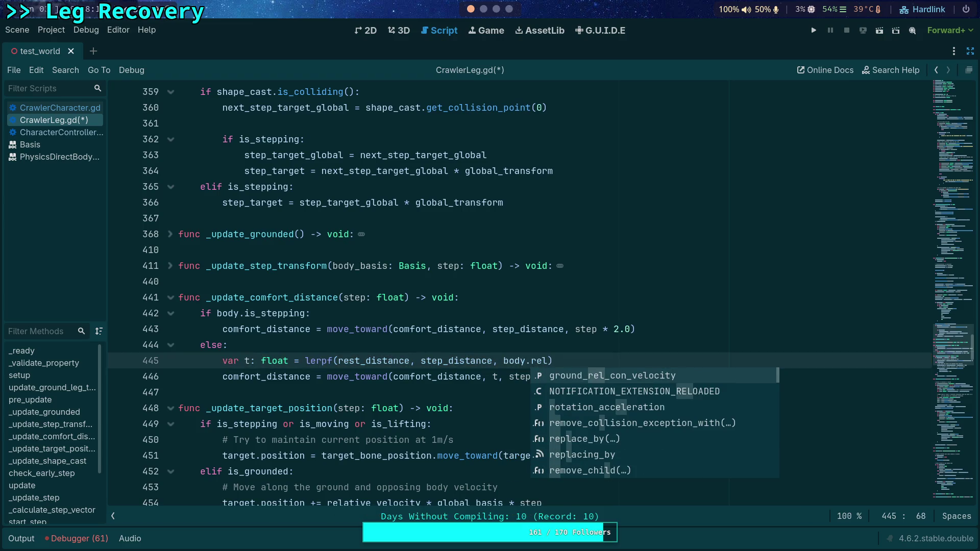
pyautogui.press('BackSpace')
pyautogui.press('BackSpace')
pyautogui.press('BackSpace')
pyautogui.write('gro')
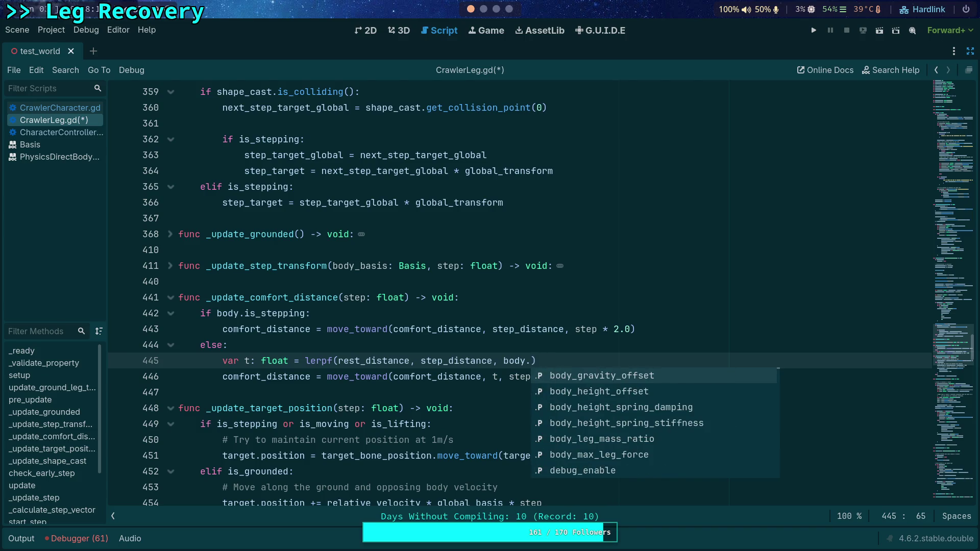
pyautogui.write('nd_')
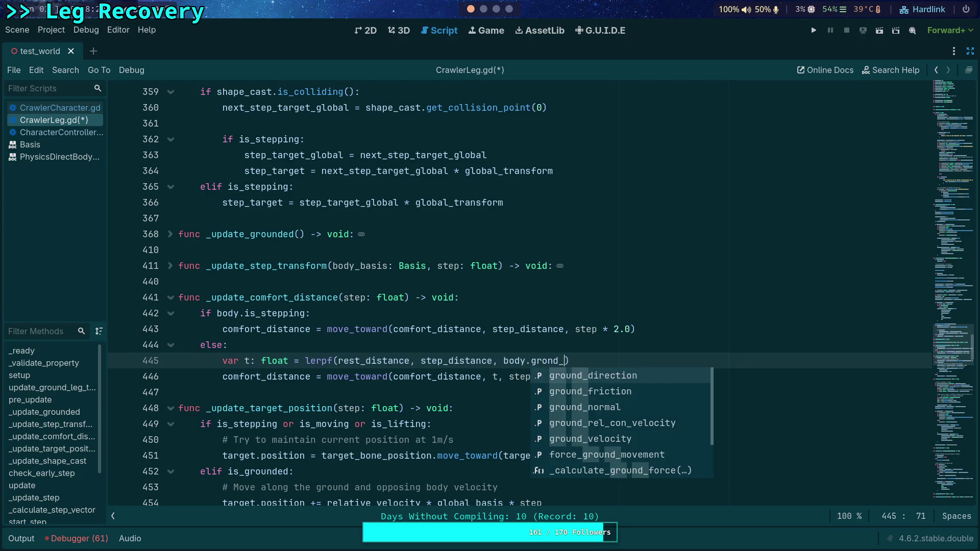
pyautogui.press('Down')
pyautogui.press('Down')
pyautogui.press('Down')
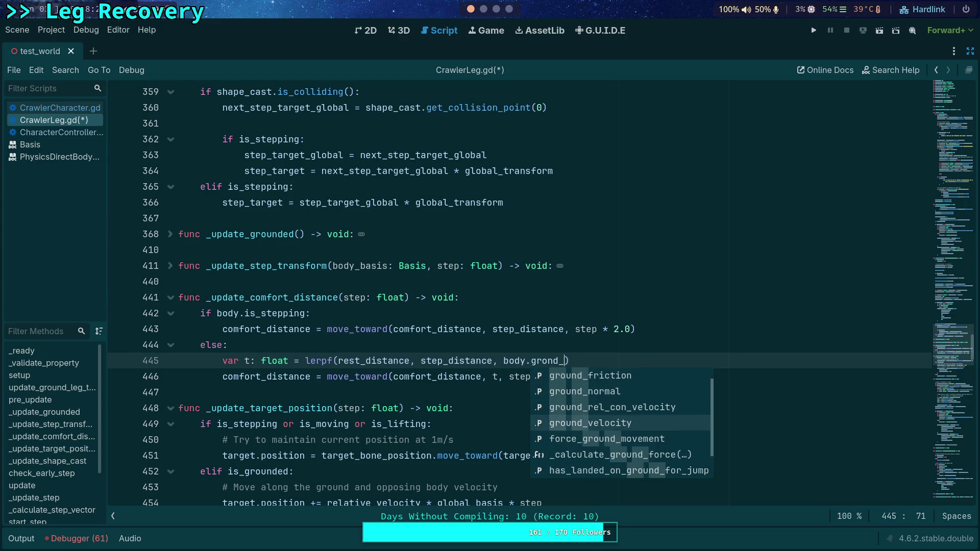
pyautogui.press('Return')
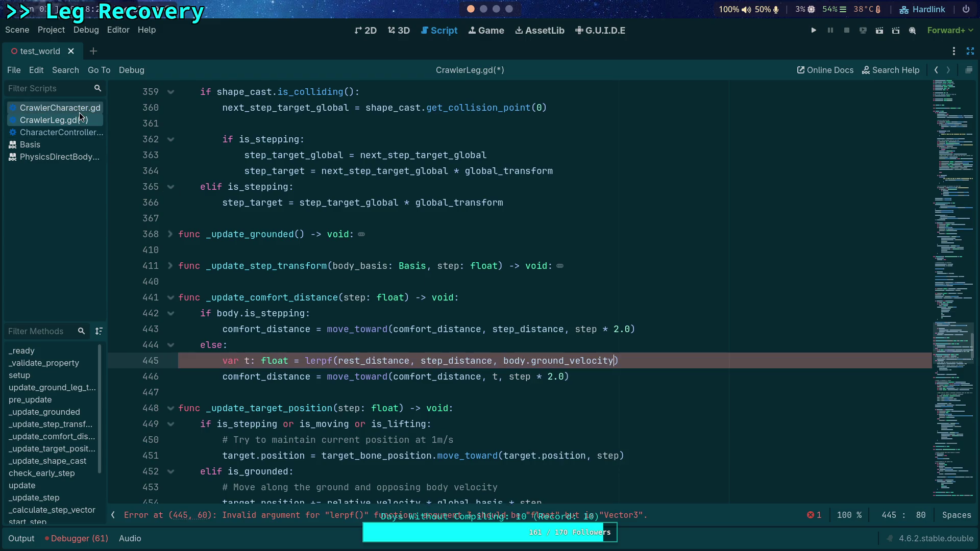
pyautogui.click(72, 136)
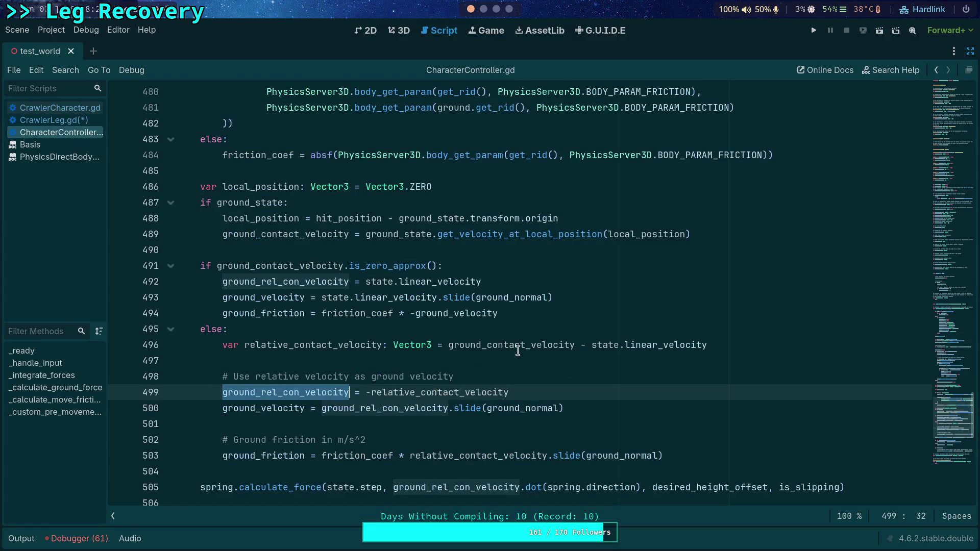
# Highlight ground_velocity and browse CharacterController.gd's variable declarations
pyautogui.doubleClick(266, 408)
pyautogui.scroll(-4, 360, 372)
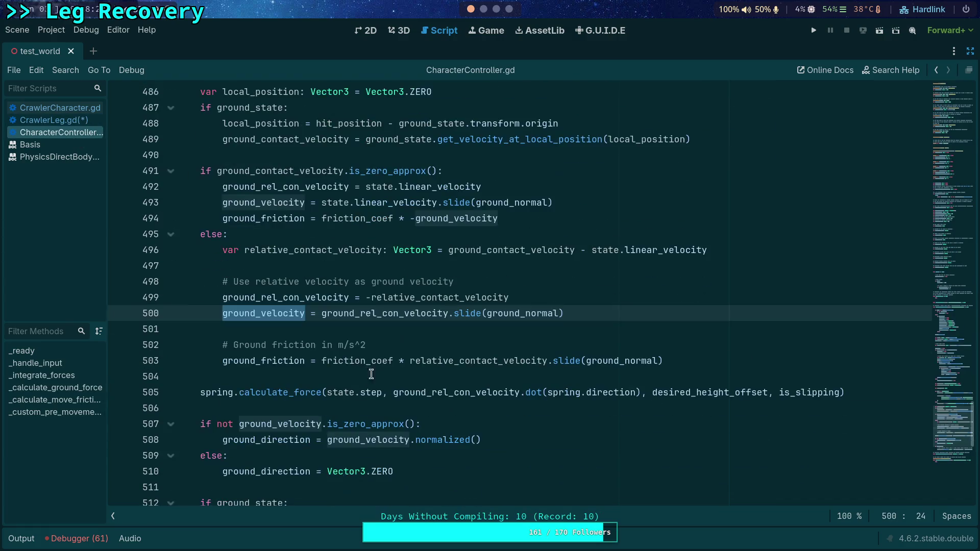
pyautogui.scroll(-2, 349, 359)
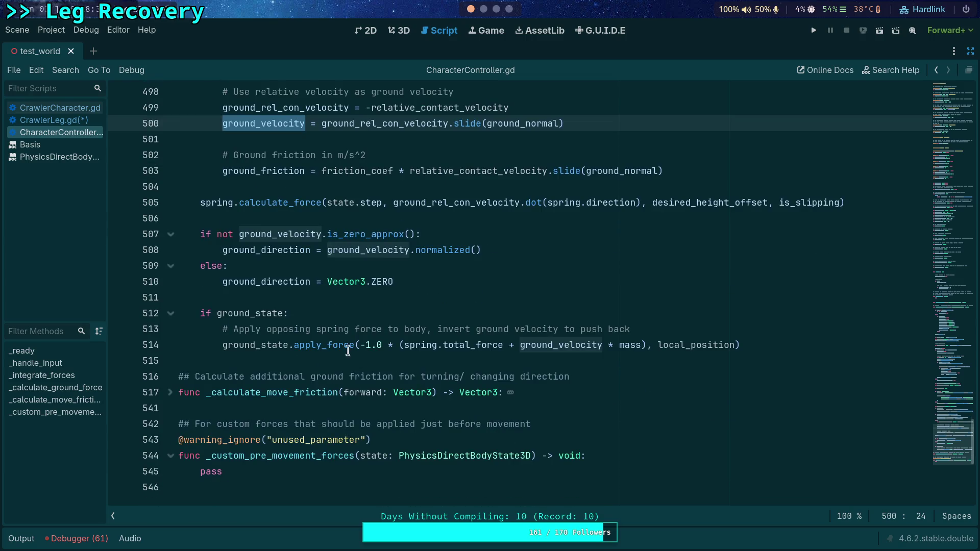
pyautogui.moveTo(972, 439); pyautogui.dragTo(972, 138)
pyautogui.scroll(6, 597, 300)
pyautogui.scroll(-8, 549, 300)
pyautogui.scroll(-11, 549, 299)
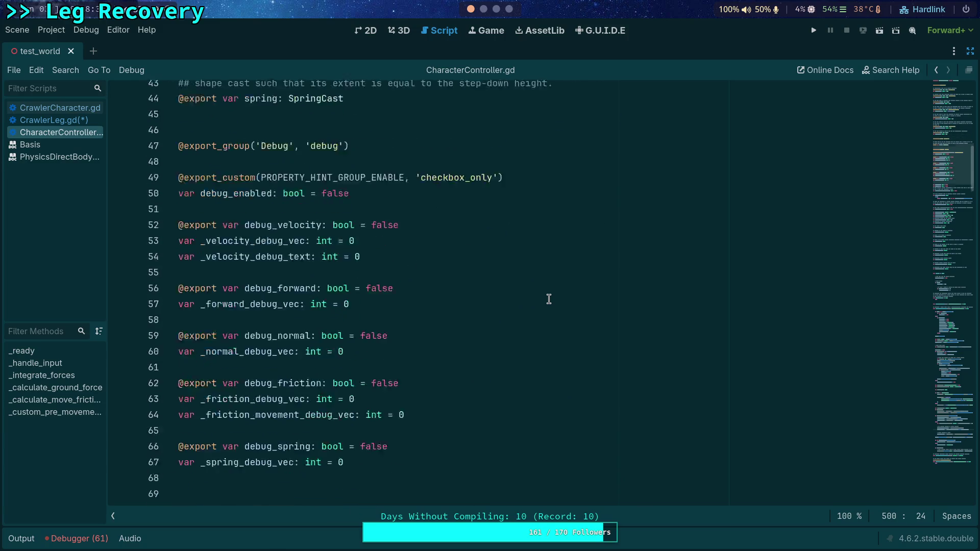
pyautogui.scroll(-12, 549, 299)
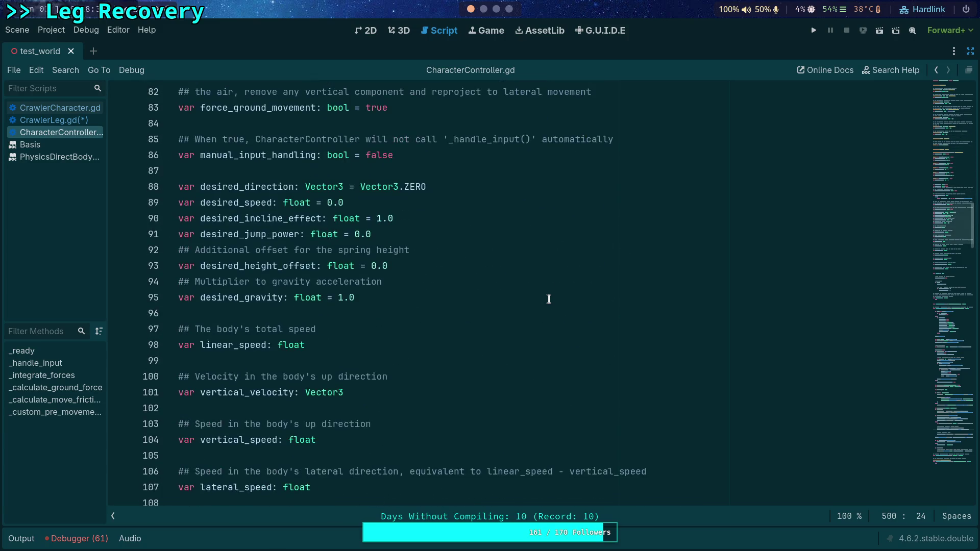
pyautogui.scroll(-2, 549, 299)
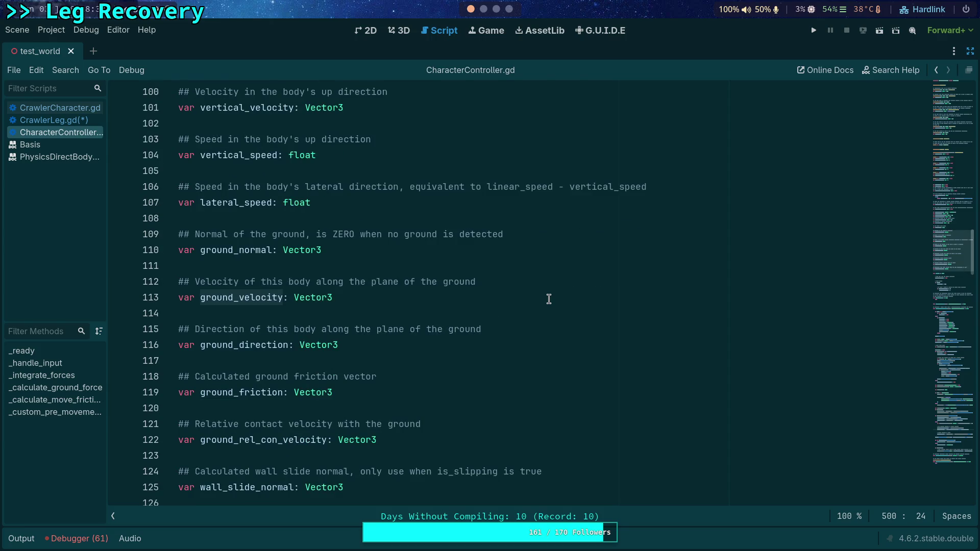
pyautogui.scroll(2, 548, 299)
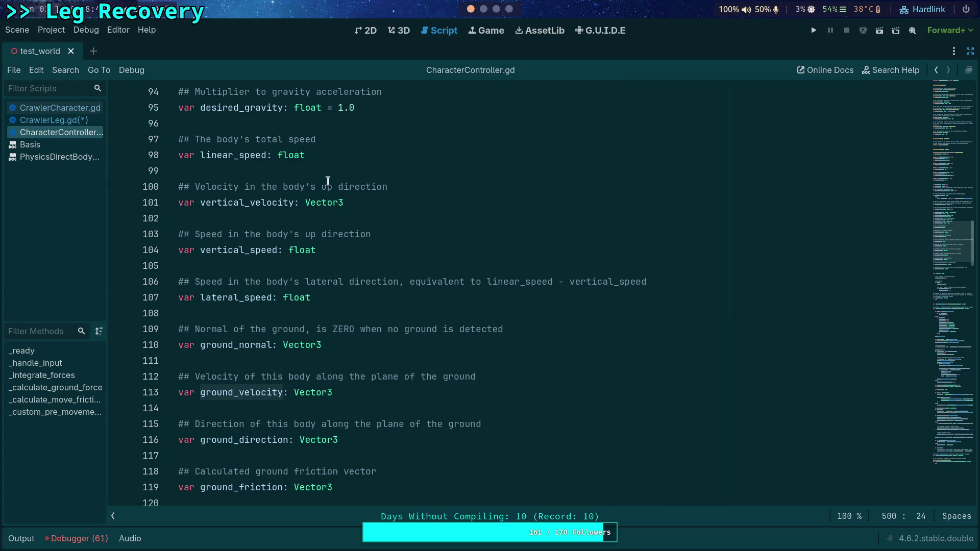
pyautogui.scroll(-4, 572, 244)
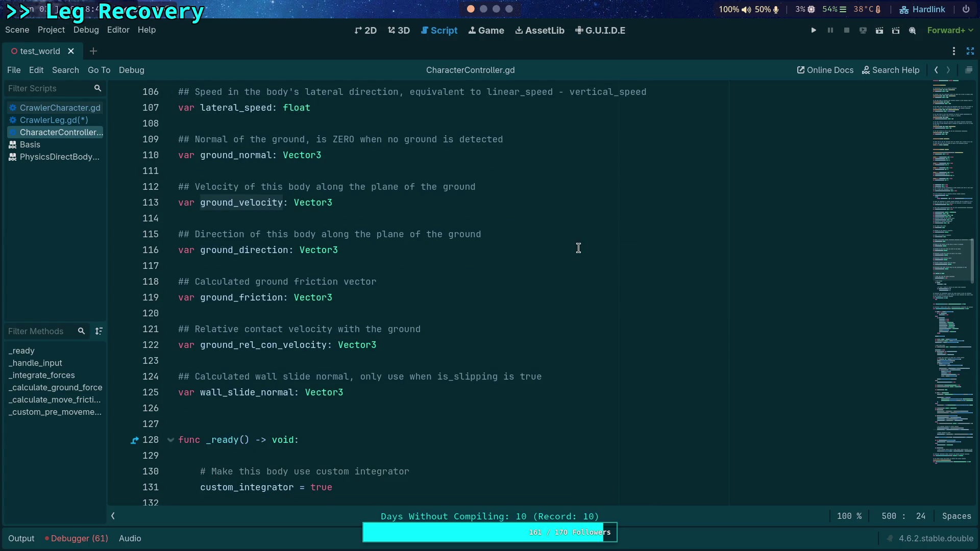
pyautogui.scroll(7, 526, 235)
# Select lateral_speed on line 107 and find its 5 uses with Ctrl+F
pyautogui.doubleClick(226, 298)
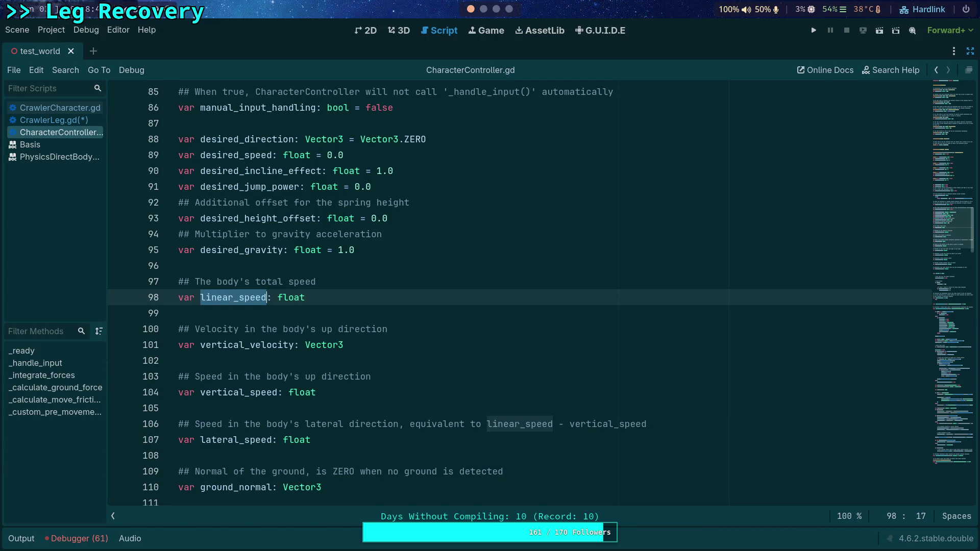
pyautogui.scroll(-2, 253, 360)
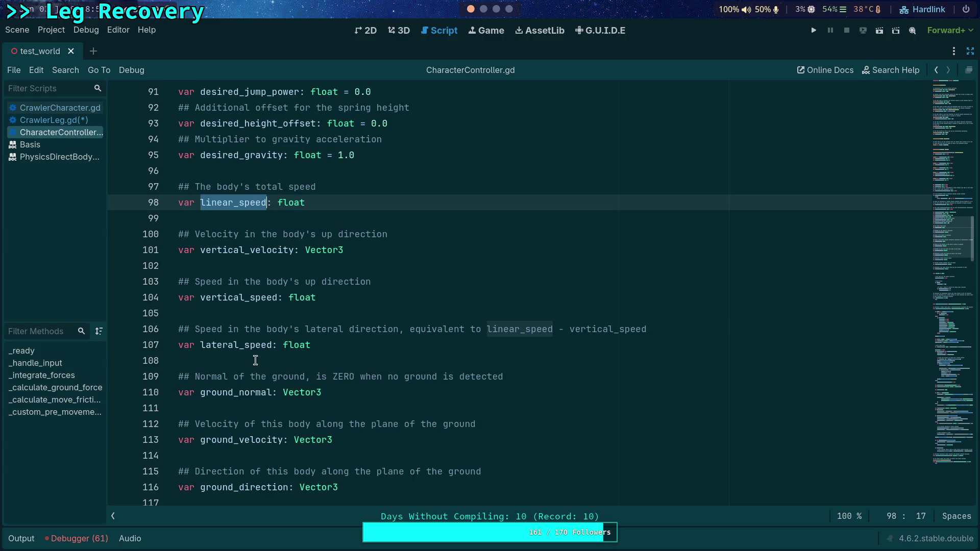
pyautogui.doubleClick(243, 345)
pyautogui.hotkey('ctrl', 'f')
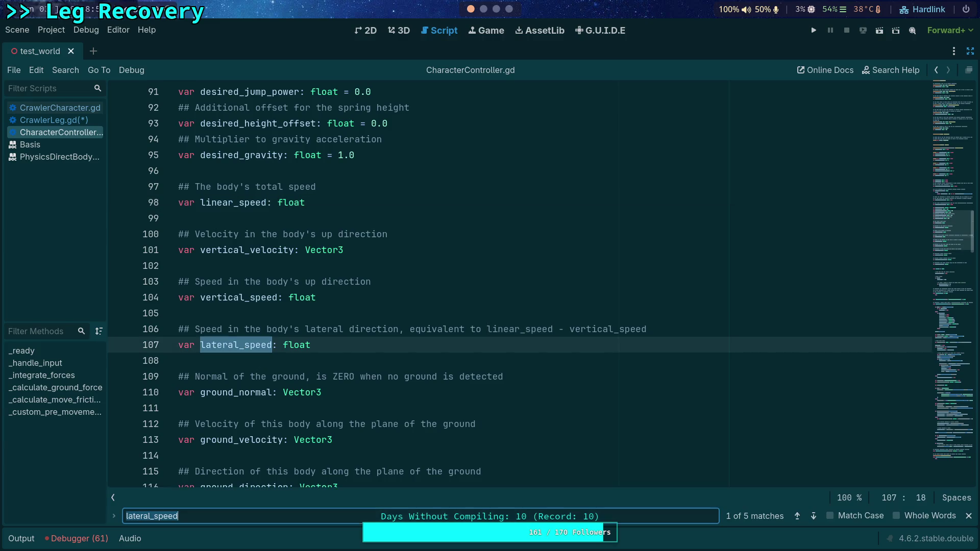
pyautogui.click(812, 517)
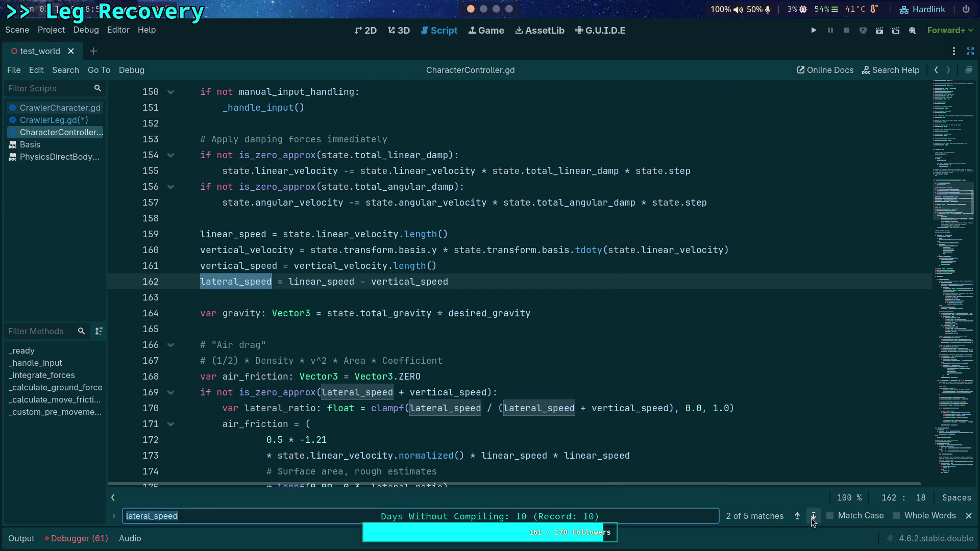
pyautogui.click(813, 518)
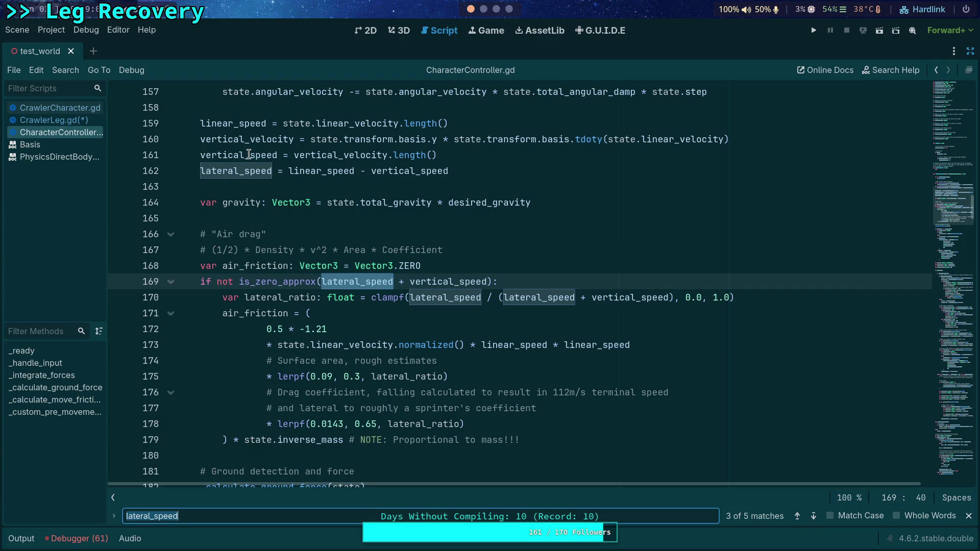
pyautogui.moveTo(252, 156)
pyautogui.click(814, 518)
pyautogui.click(814, 518)
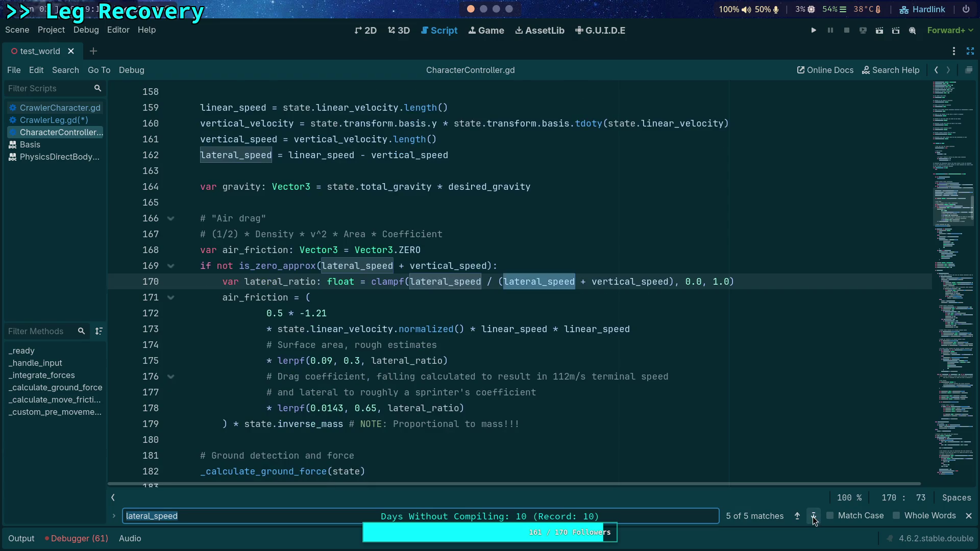
pyautogui.click(815, 518)
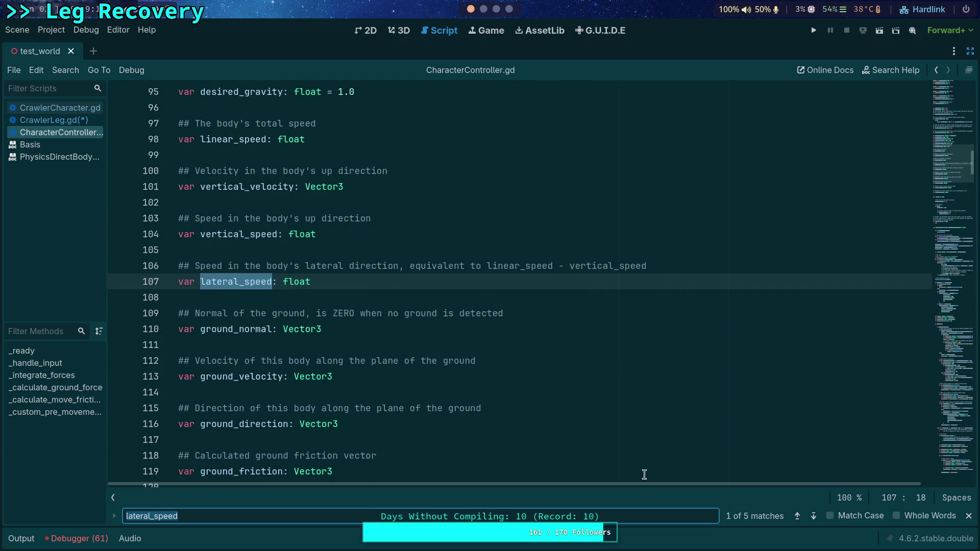
pyautogui.click(398, 328)
pyautogui.scroll(-2, 466, 339)
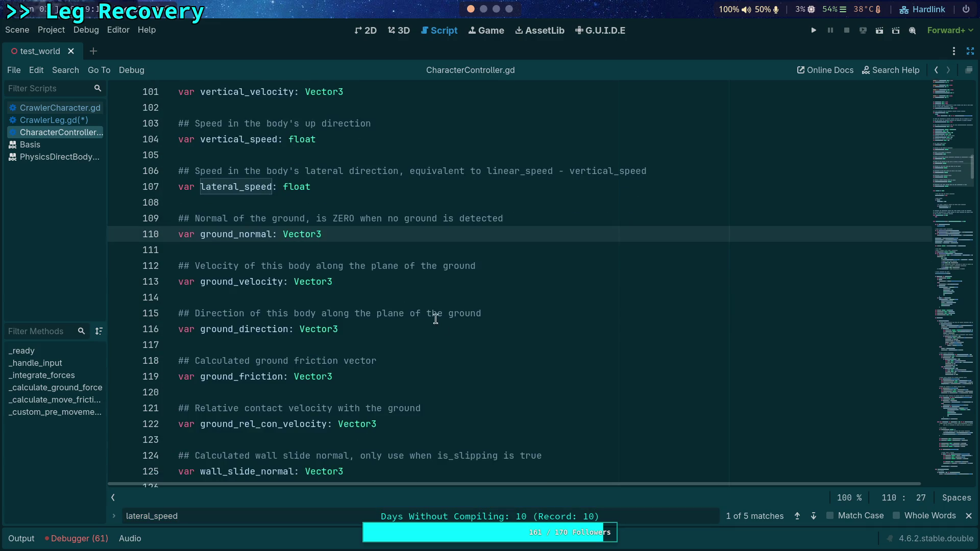
pyautogui.click(377, 282)
# Add 'var ground_speed: float' below ground_velocity
pyautogui.press('Return')
pyautogui.press('Return')
pyautogui.write('var ground_speed: float')
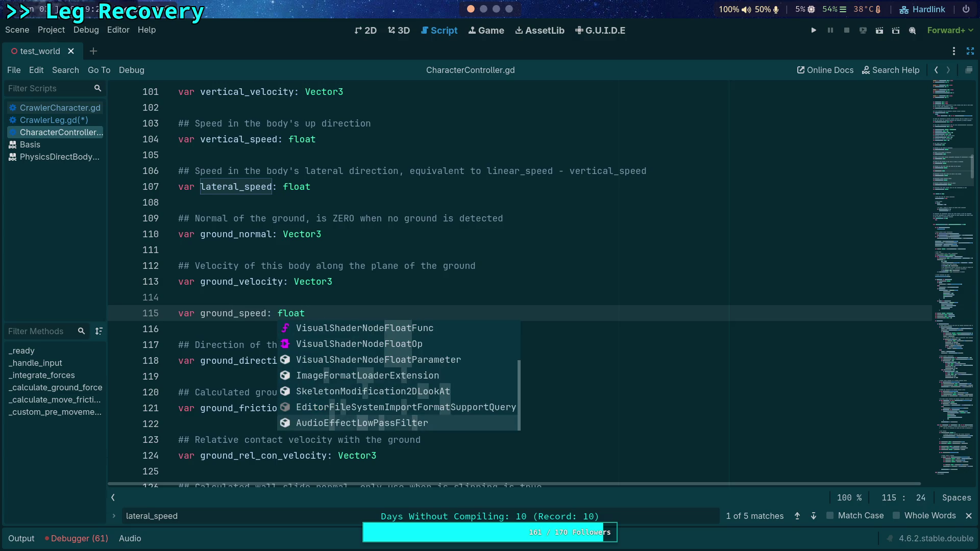
pyautogui.press('Escape')
pyautogui.press('Escape')
pyautogui.press('Up')
# Comment it '## Relative speed on the ground, the length of ground_velocity' and save
pyautogui.press('Return')
pyautogui.write('## ')
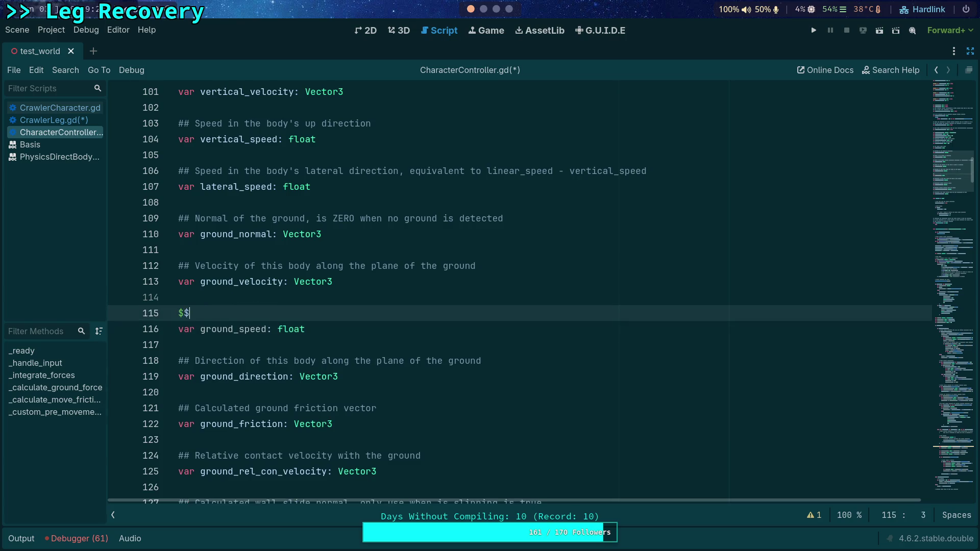
pyautogui.write('Re')
pyautogui.write('lative speed on ')
pyautogui.write('the grou')
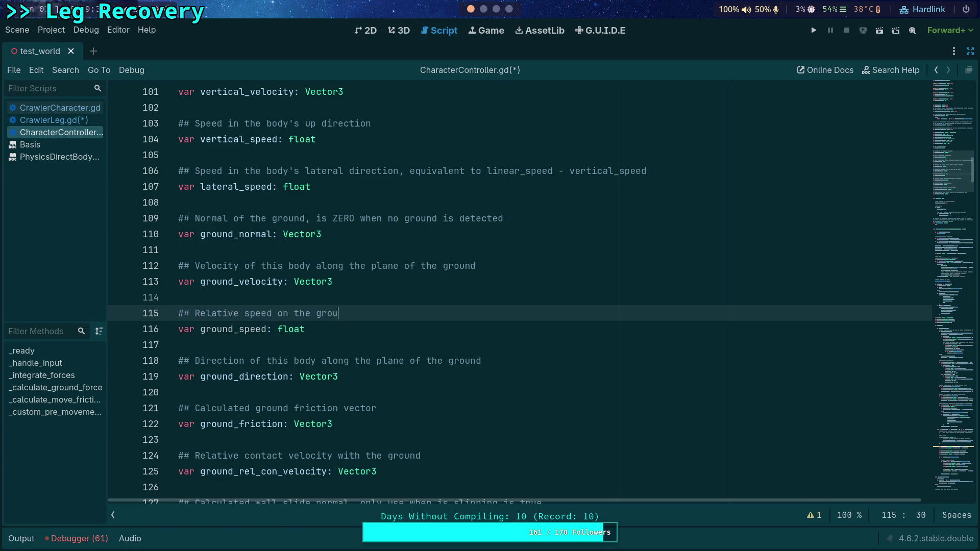
pyautogui.write('nd, ')
pyautogui.write('computed')
pyautogui.press('BackSpace')
pyautogui.press('BackSpace')
pyautogui.press('BackSpace')
pyautogui.write('the length of ground_velocity')
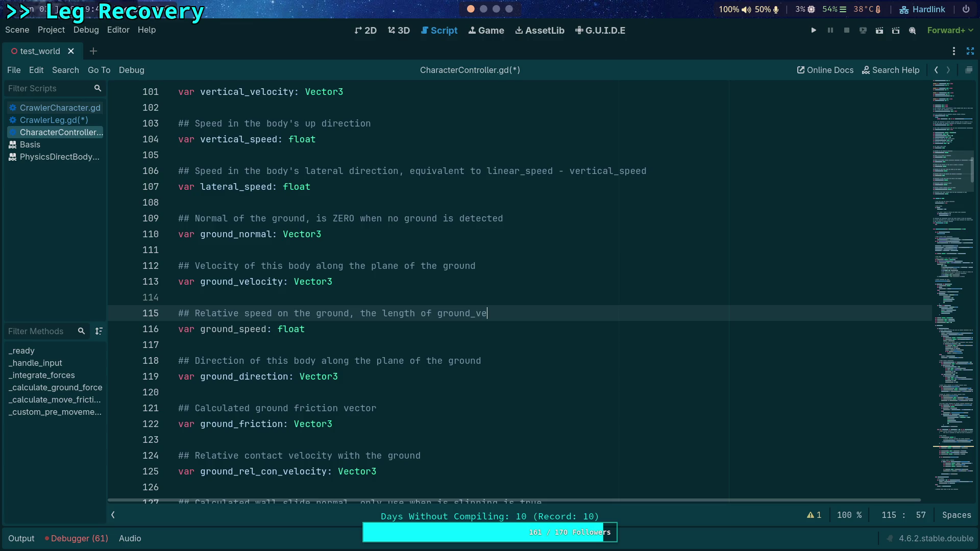
pyautogui.hotkey('ctrl', 's')
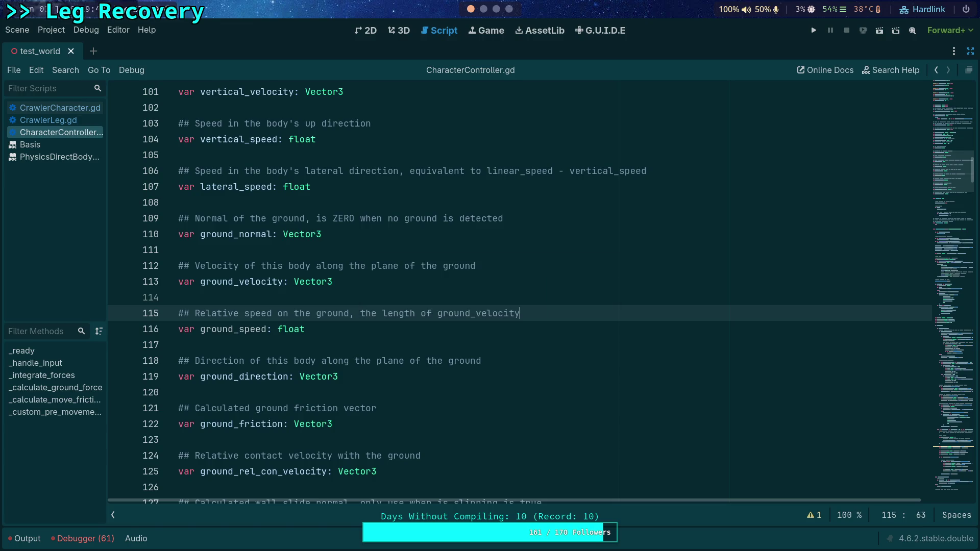
pyautogui.doubleClick(272, 284)
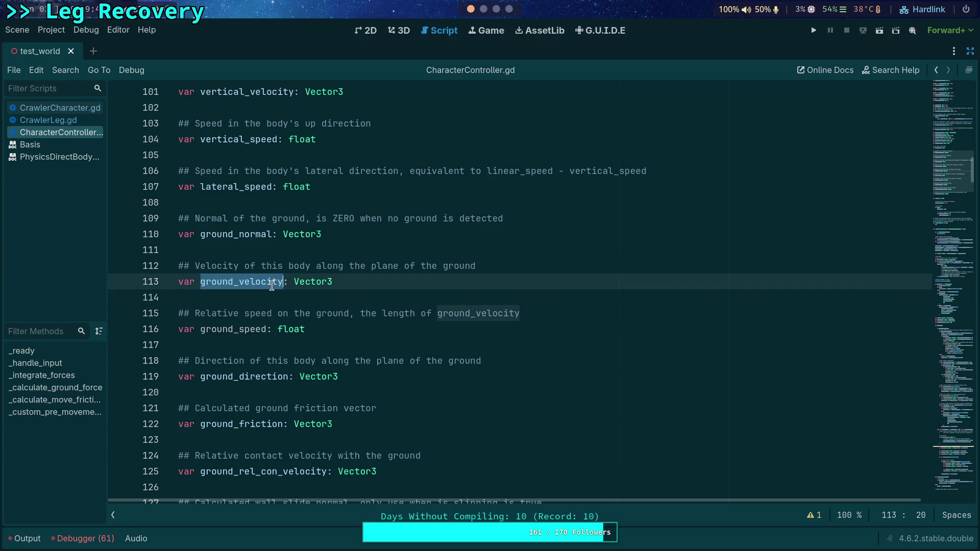
# Search the script for ground_velocity and step through its matches down to line 496
pyautogui.hotkey('ctrl', 'f')
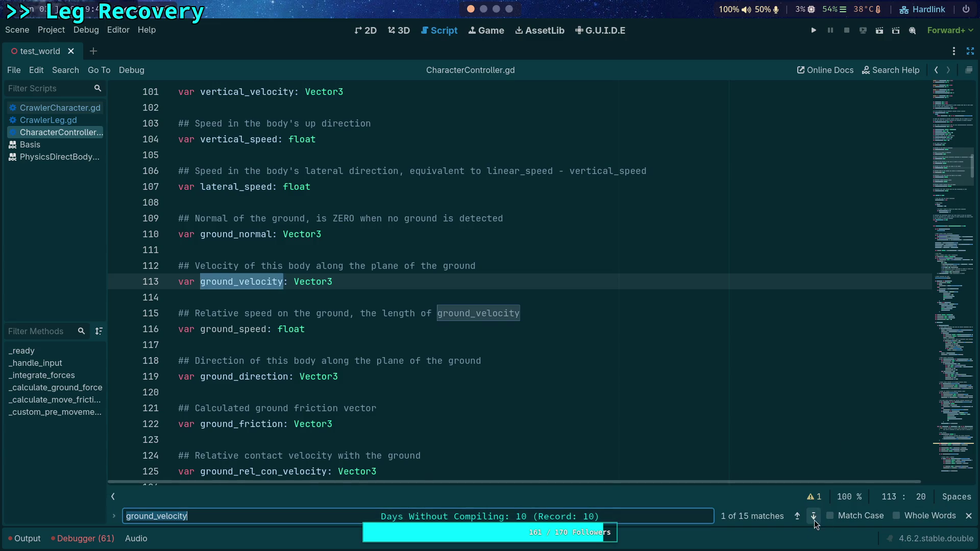
pyautogui.click(813, 518)
pyautogui.click(814, 517)
pyautogui.click(814, 517)
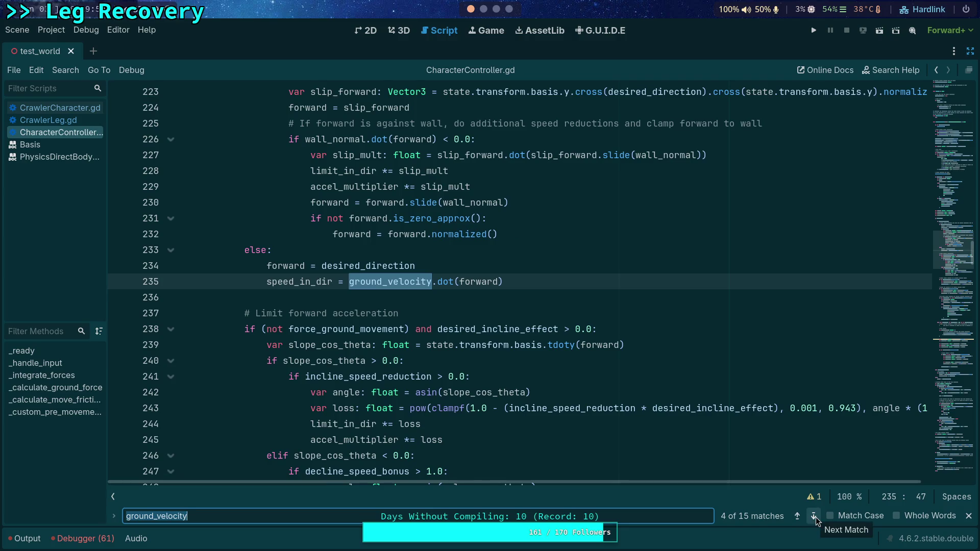
pyautogui.click(797, 516)
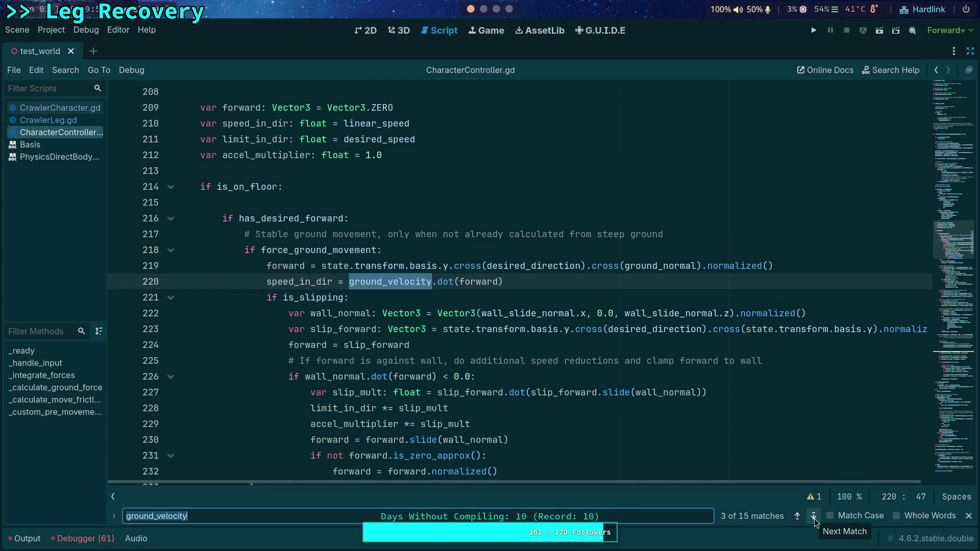
pyautogui.click(814, 517)
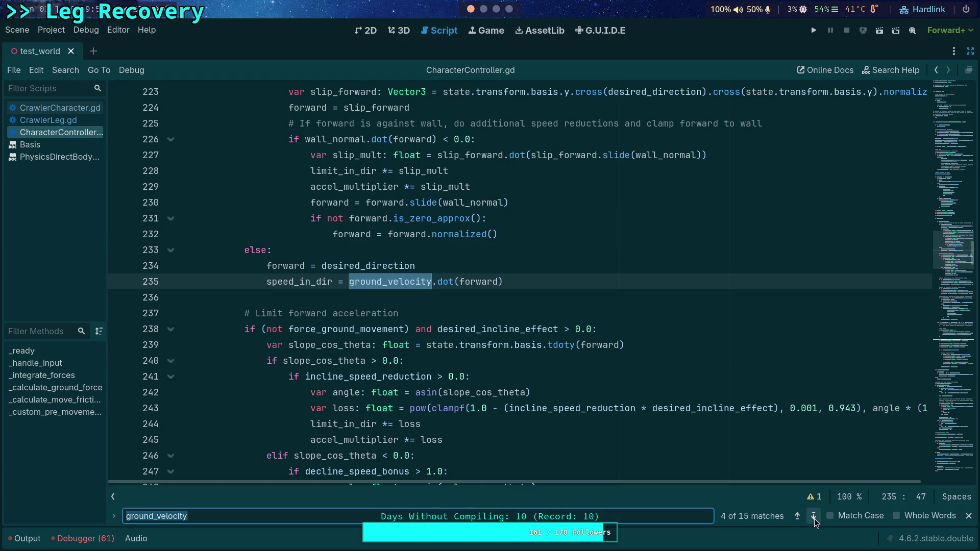
pyautogui.click(814, 518)
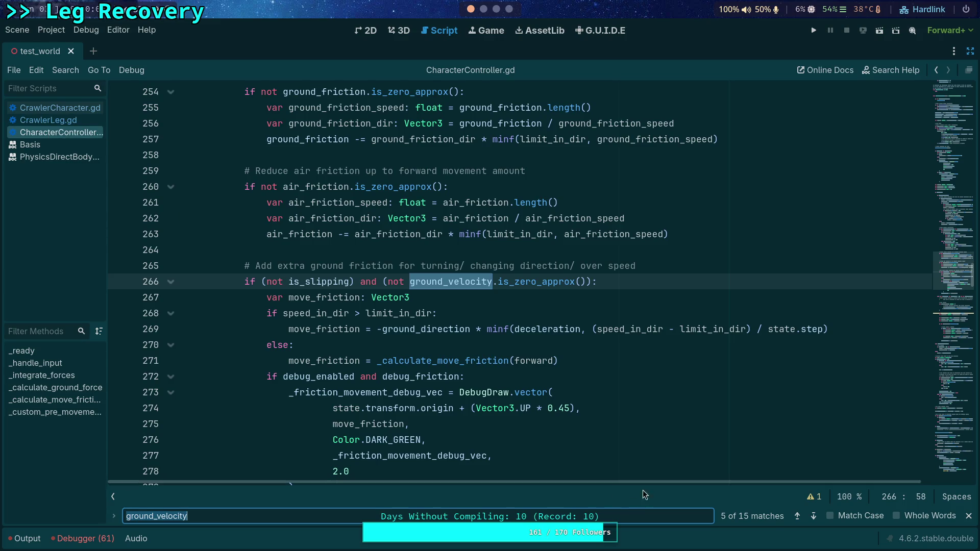
pyautogui.click(814, 517)
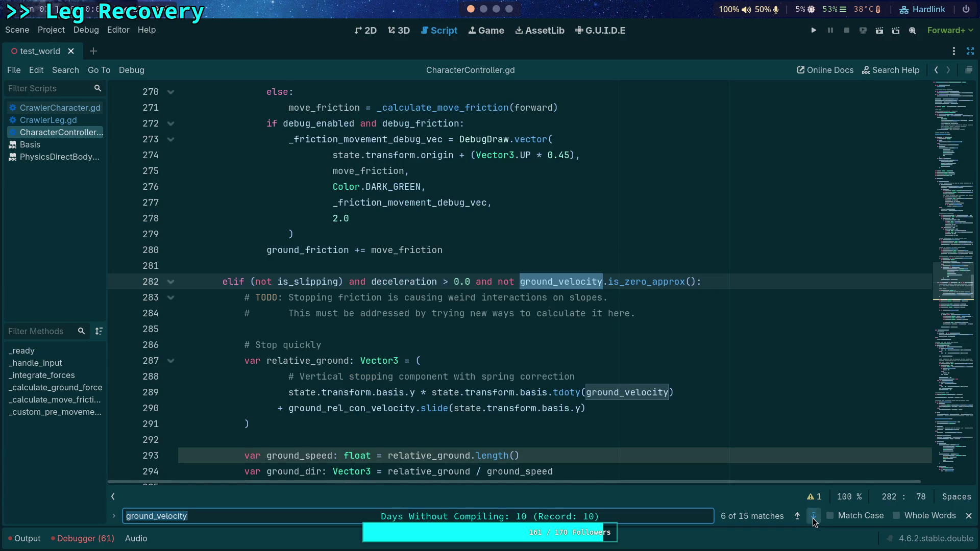
pyautogui.click(814, 517)
pyautogui.click(813, 517)
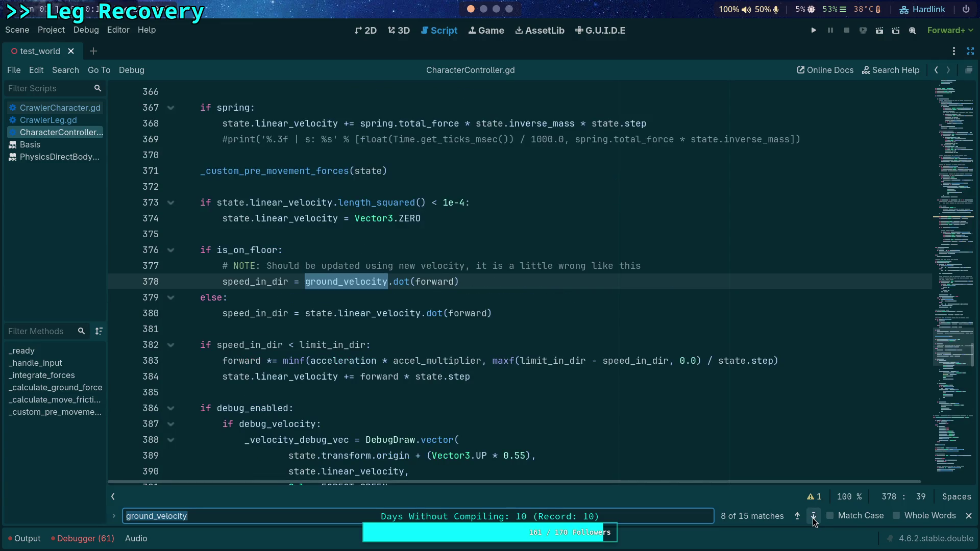
pyautogui.click(814, 517)
pyautogui.click(813, 517)
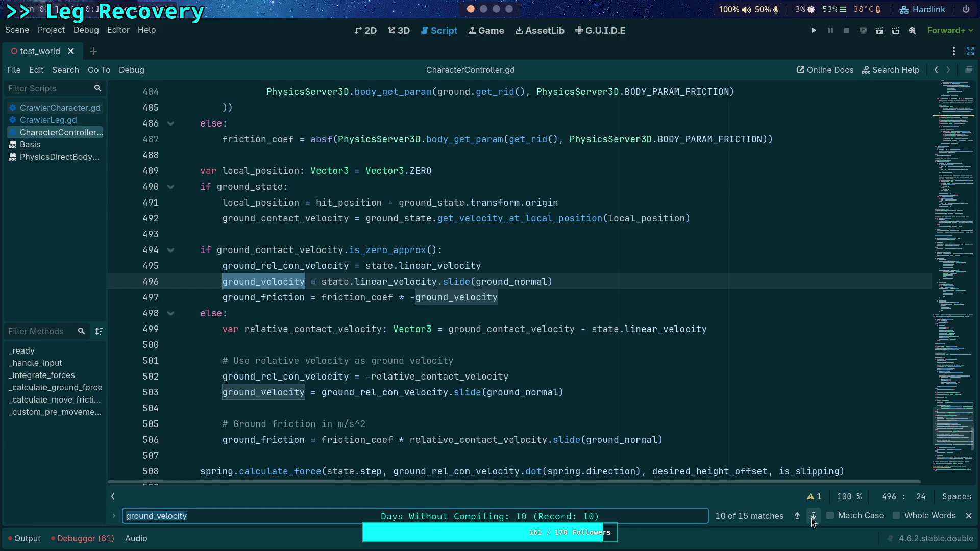
# Change the search term to ground_direction, then close the find bar
pyautogui.moveTo(156, 516); pyautogui.dragTo(188, 516)
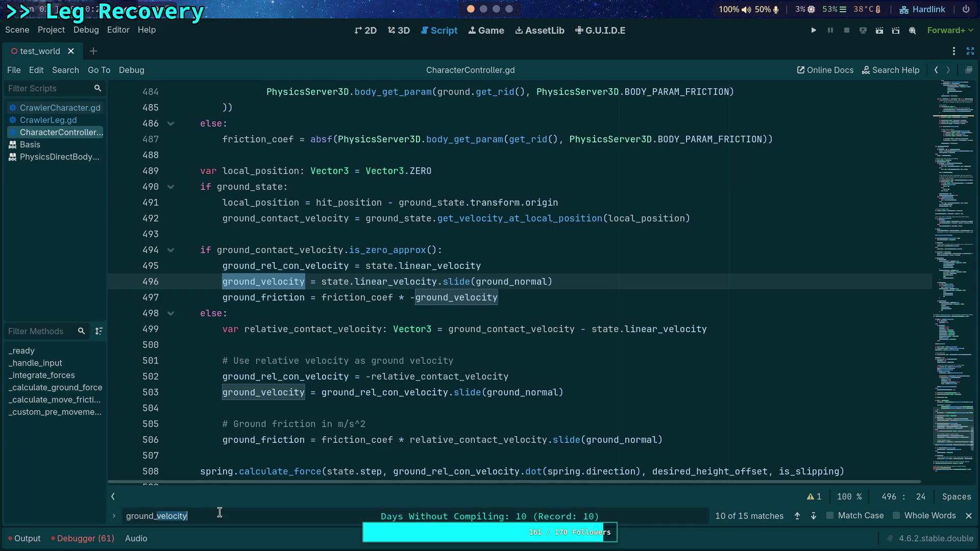
pyautogui.write('direction')
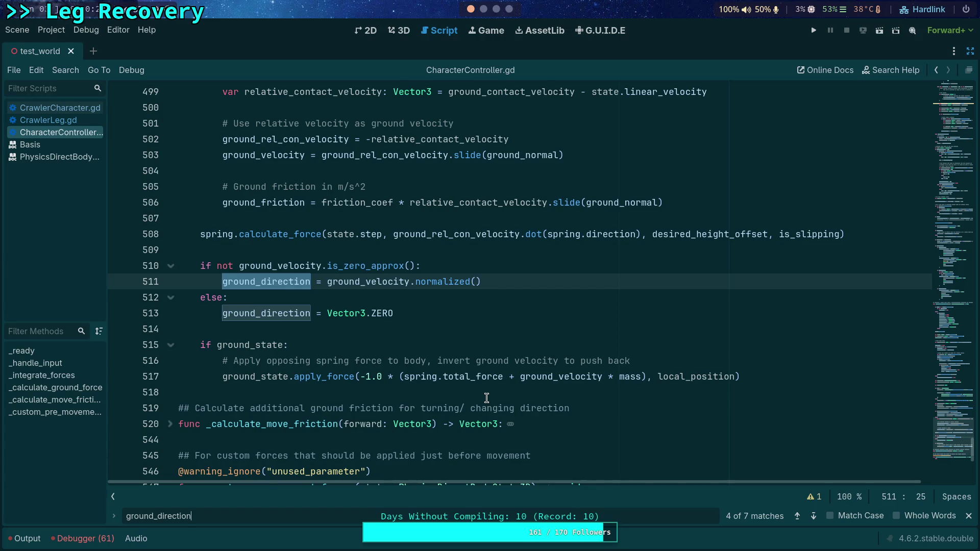
pyautogui.click(968, 516)
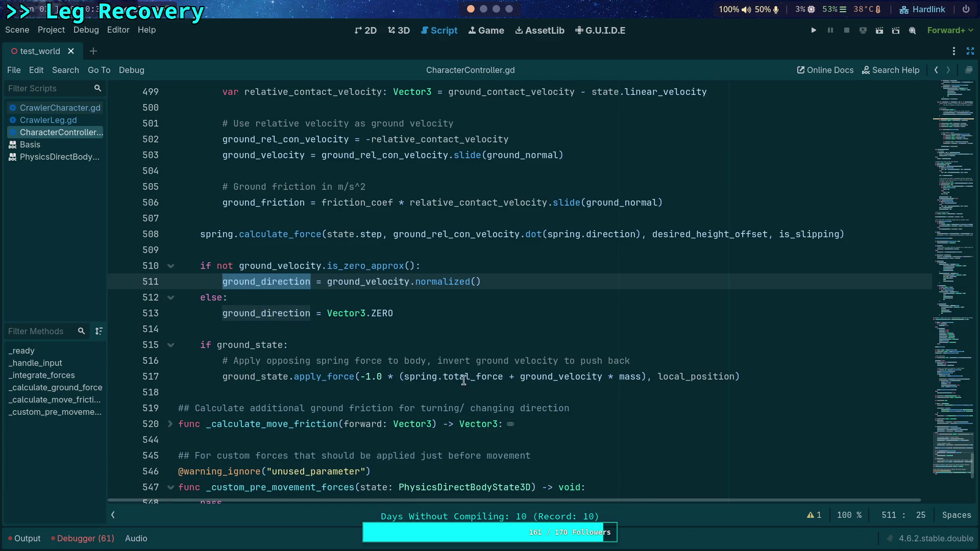
# Add the line 'ground_speed = ground_velocity.dot(ground_direction)' after the ground_direction branch
pyautogui.click(432, 317)
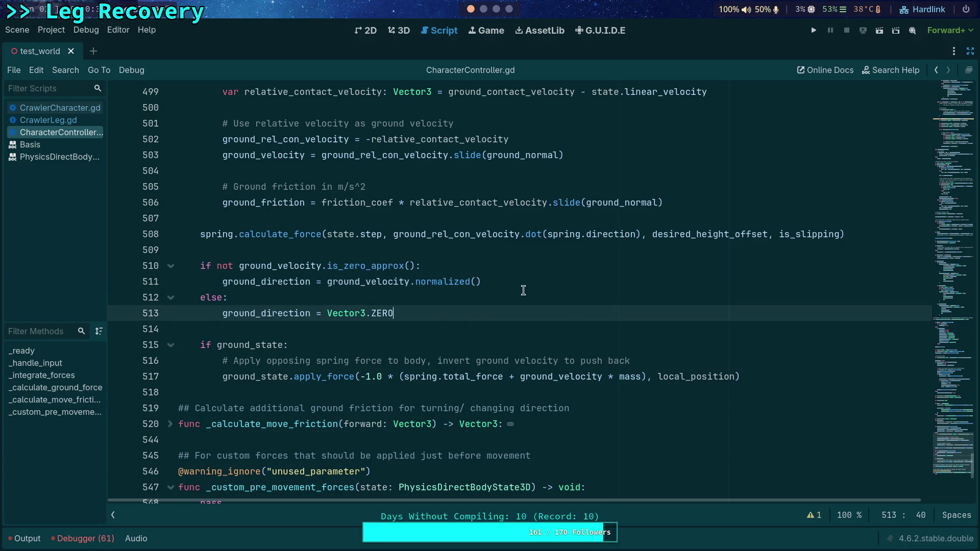
pyautogui.scroll(2, 544, 330)
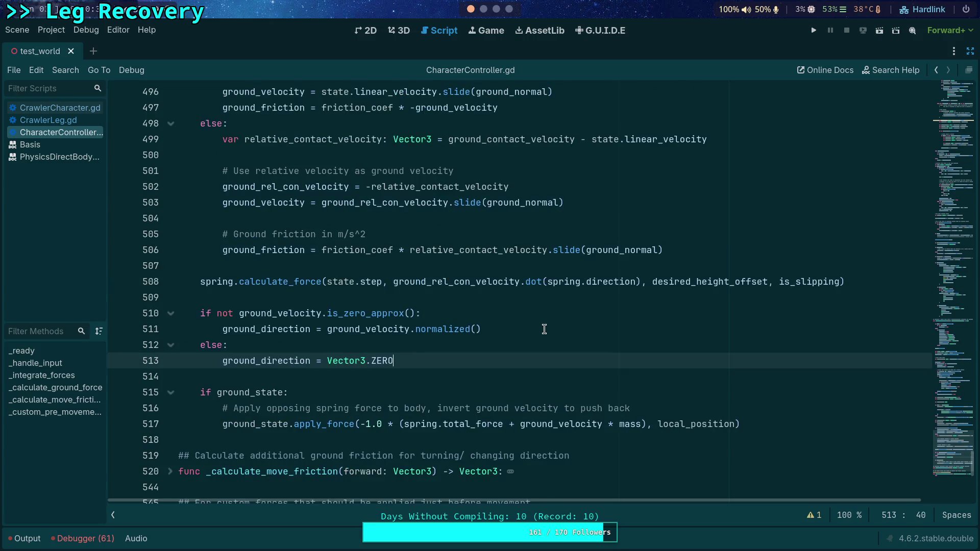
pyautogui.scroll(-2, 544, 329)
pyautogui.press('Return')
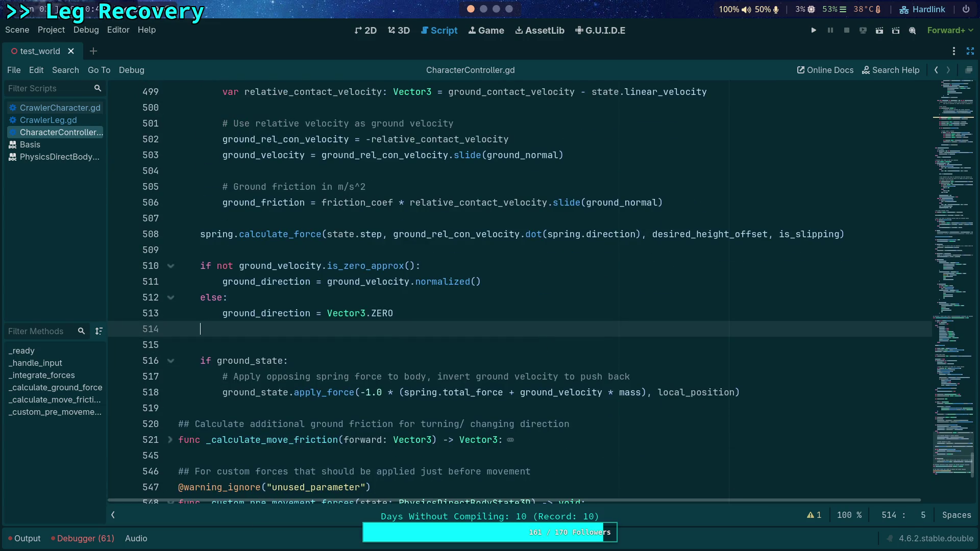
pyautogui.press('Return')
pyautogui.write('ground_speed ')
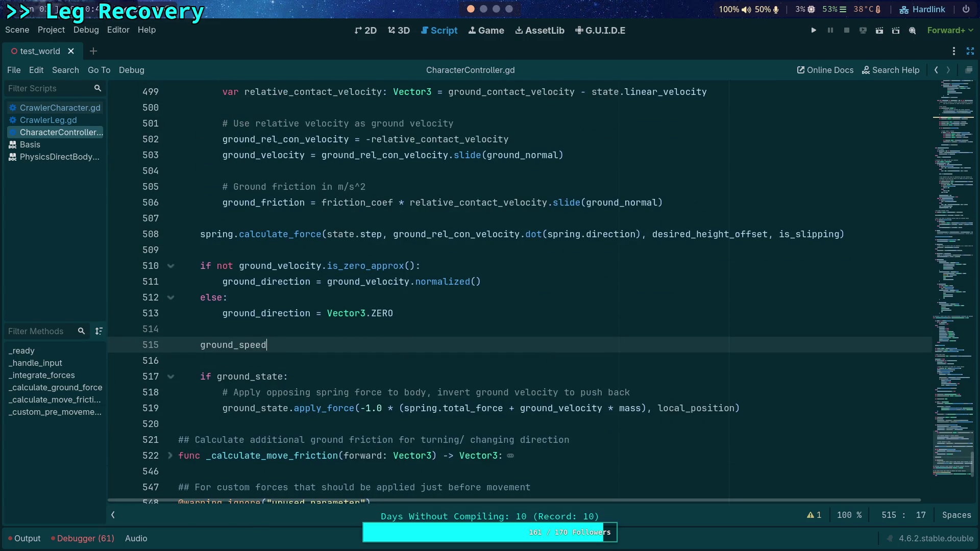
pyautogui.write('= ')
pyautogui.write('ground_ve')
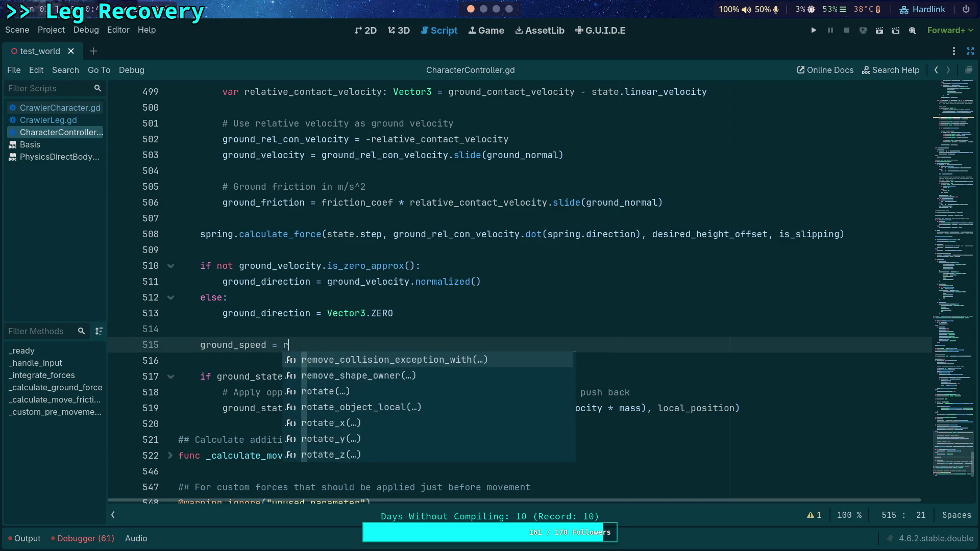
pyautogui.press('Return')
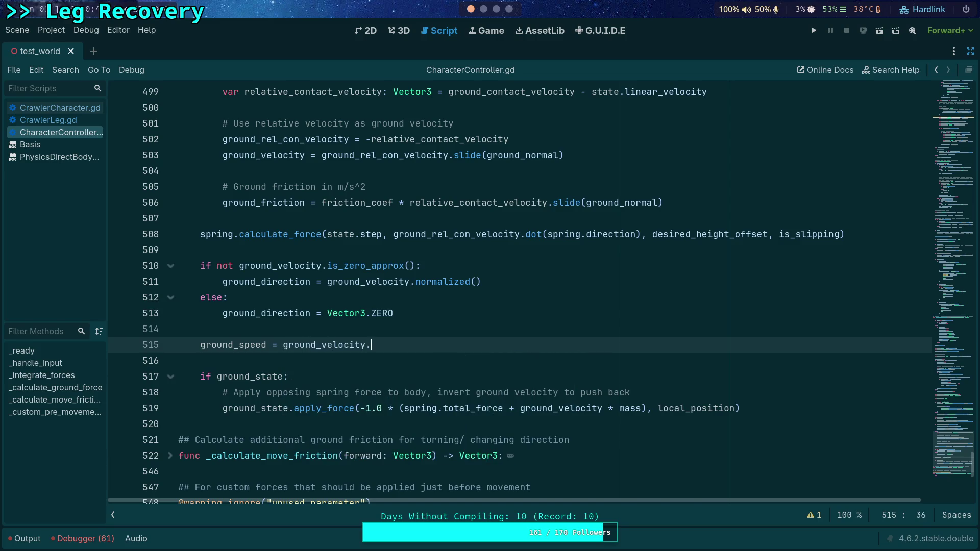
pyautogui.write('.do')
pyautogui.press('Return')
pyautogui.write('ro')
pyautogui.press('BackSpace')
pyautogui.press('BackSpace')
pyautogui.write('ground_di')
pyautogui.press('Return')
# Check what ground_direction refers to and expand the shadowed-variable warning details
pyautogui.moveTo(383, 343)
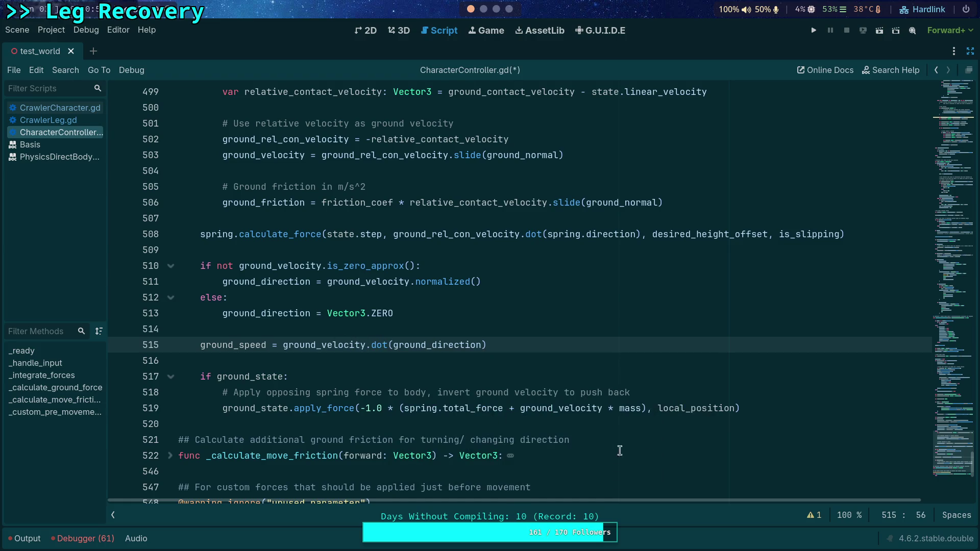
pyautogui.doubleClick(450, 346)
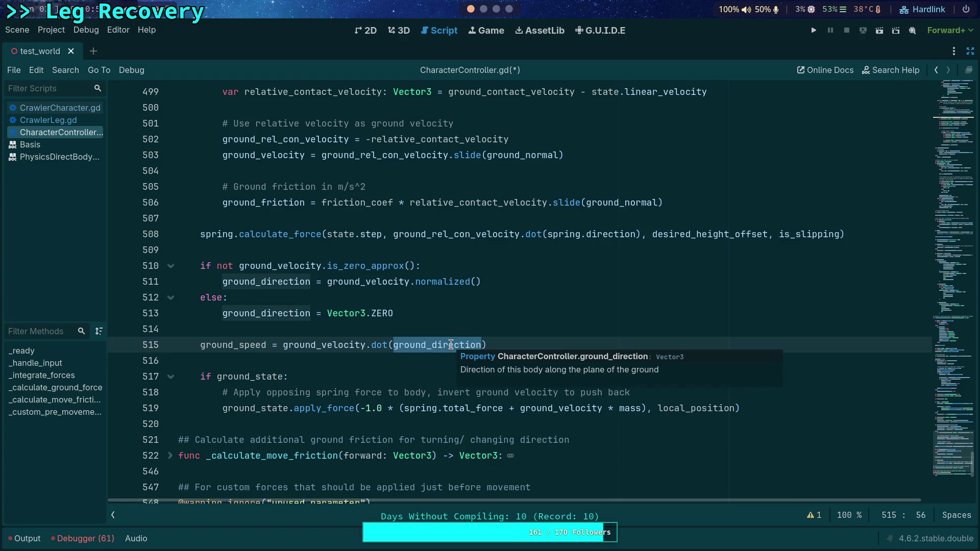
pyautogui.click(814, 515)
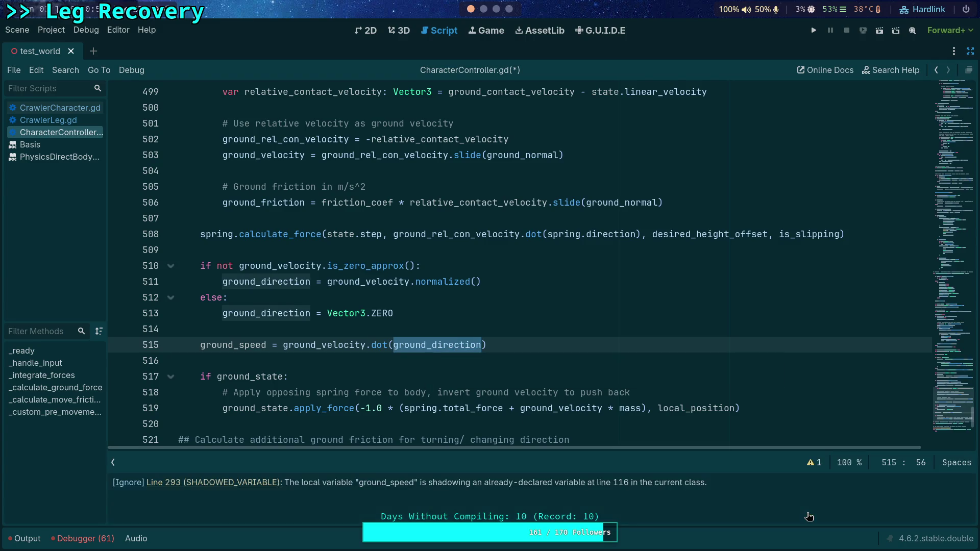
pyautogui.click(234, 481)
# Inspect relative_ground and the ground_velocity uses around the local ground_speed on line 293
pyautogui.scroll(1, 389, 316)
pyautogui.doubleClick(424, 321)
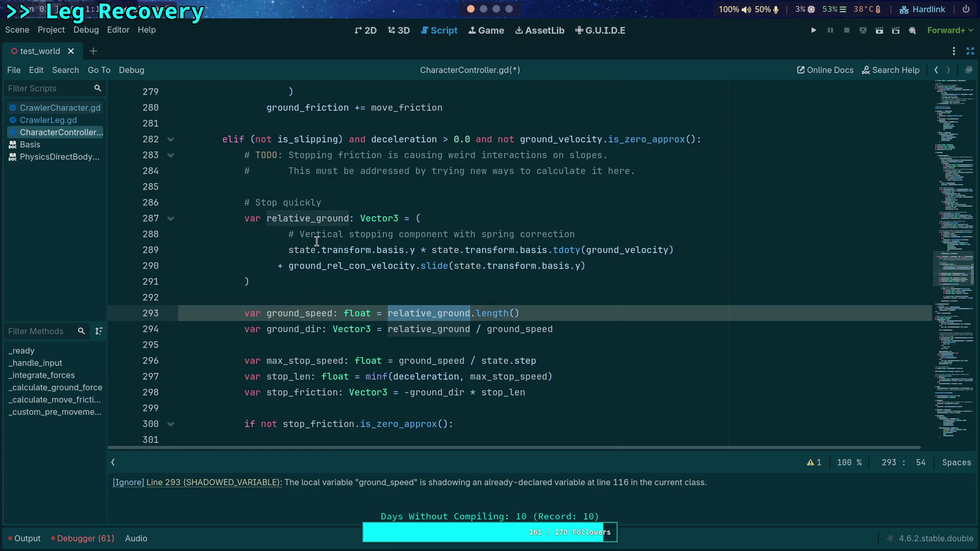
pyautogui.scroll(-1, 314, 245)
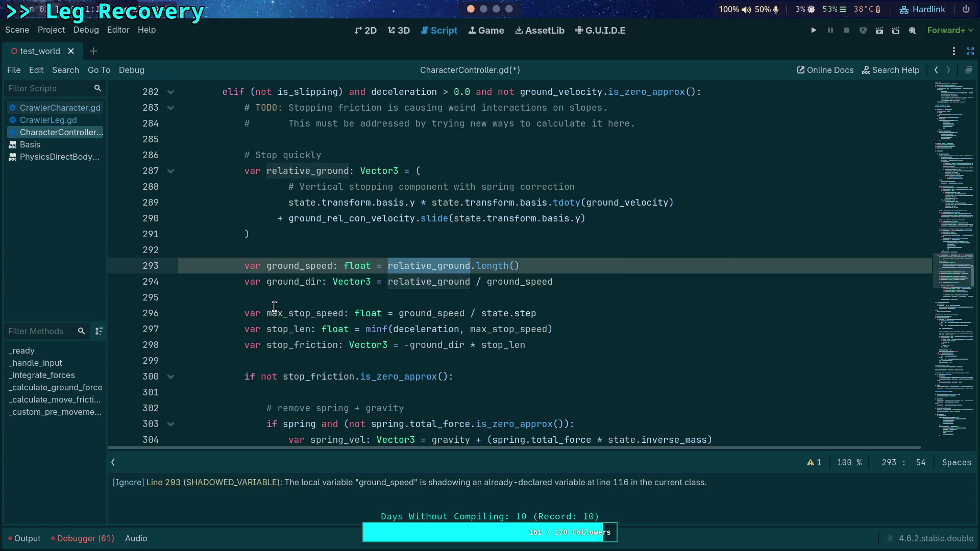
pyautogui.doubleClick(632, 203)
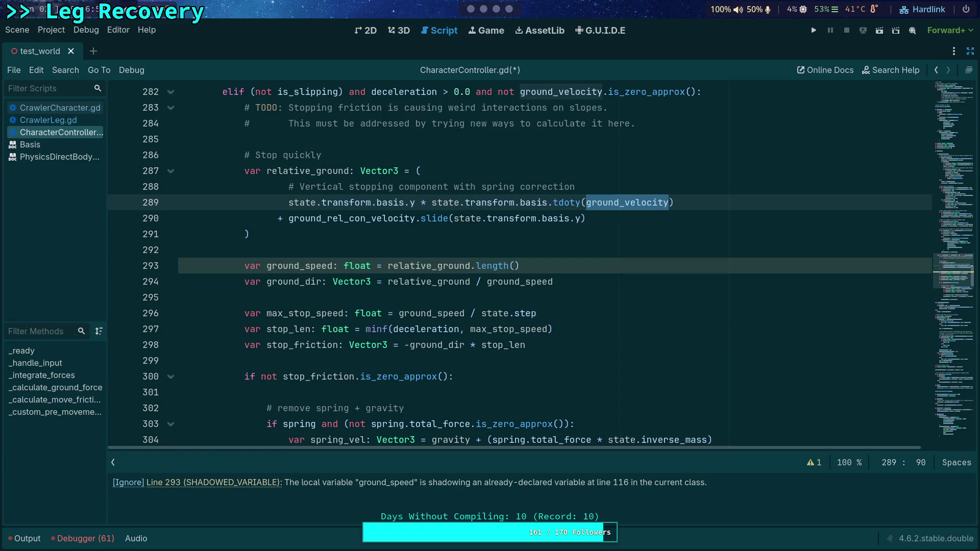
pyautogui.scroll(1, 609, 304)
pyautogui.click(561, 299)
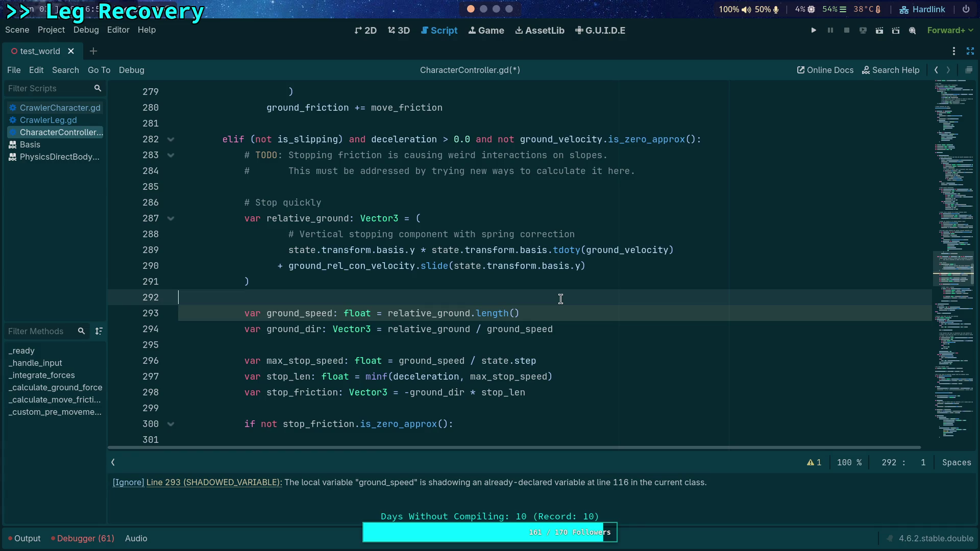
pyautogui.doubleClick(458, 311)
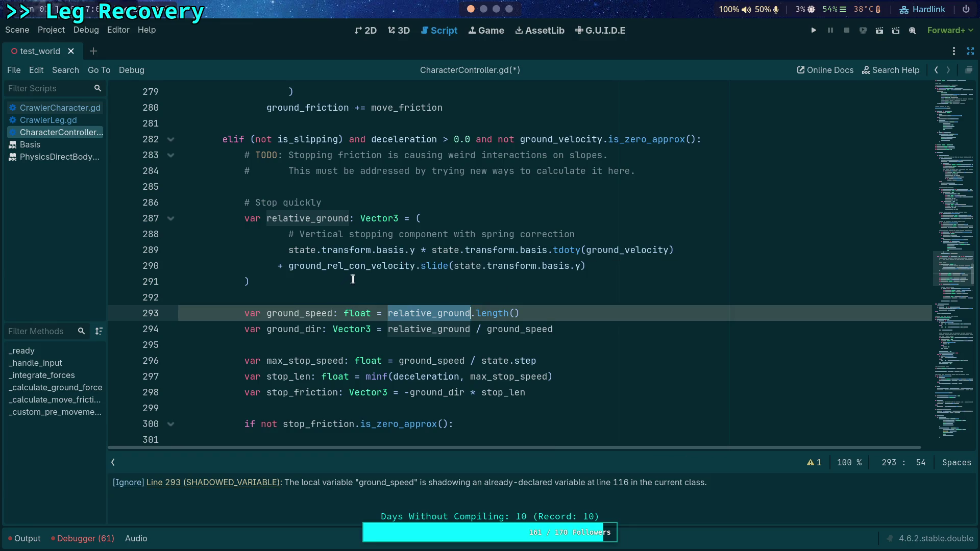
pyautogui.moveTo(343, 265)
pyautogui.moveTo(637, 244)
pyautogui.moveTo(380, 264)
pyautogui.click(271, 318)
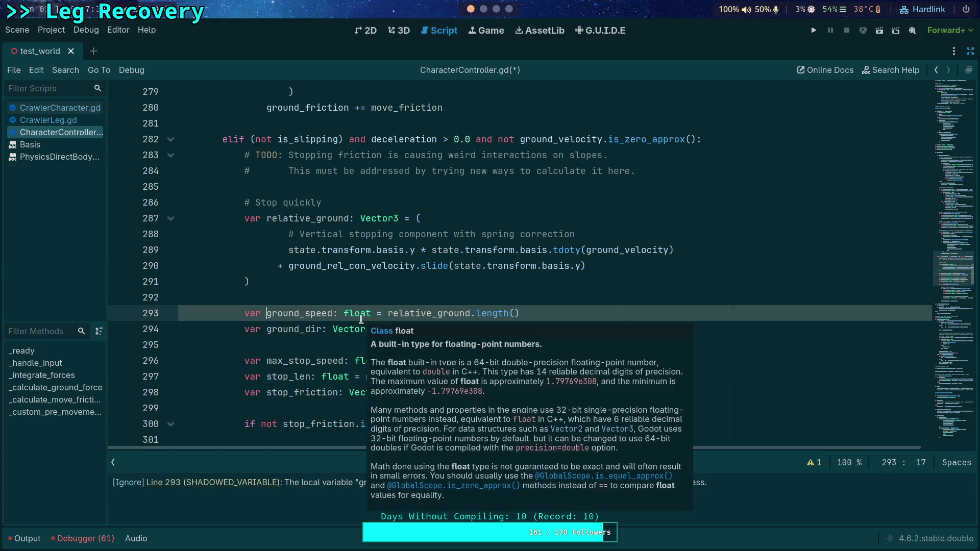
# Prefix ground_speed with rel_ on lines 293 and 294
pyautogui.write('re')
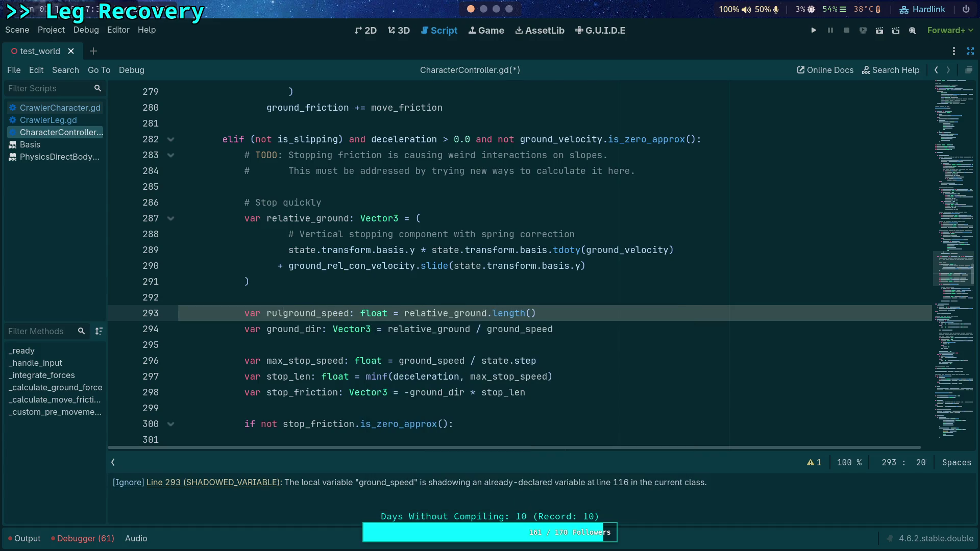
pyautogui.write('l_')
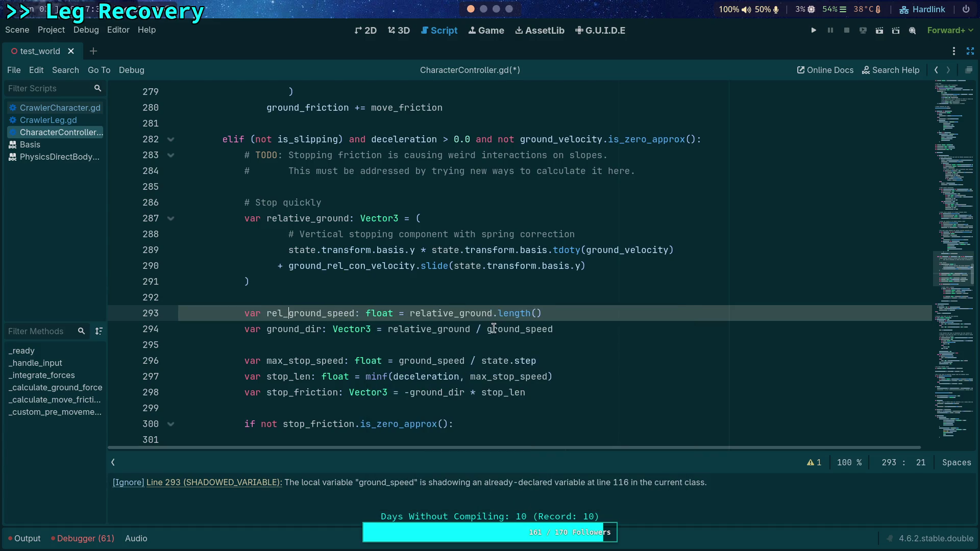
pyautogui.click(488, 329)
pyautogui.write('re')
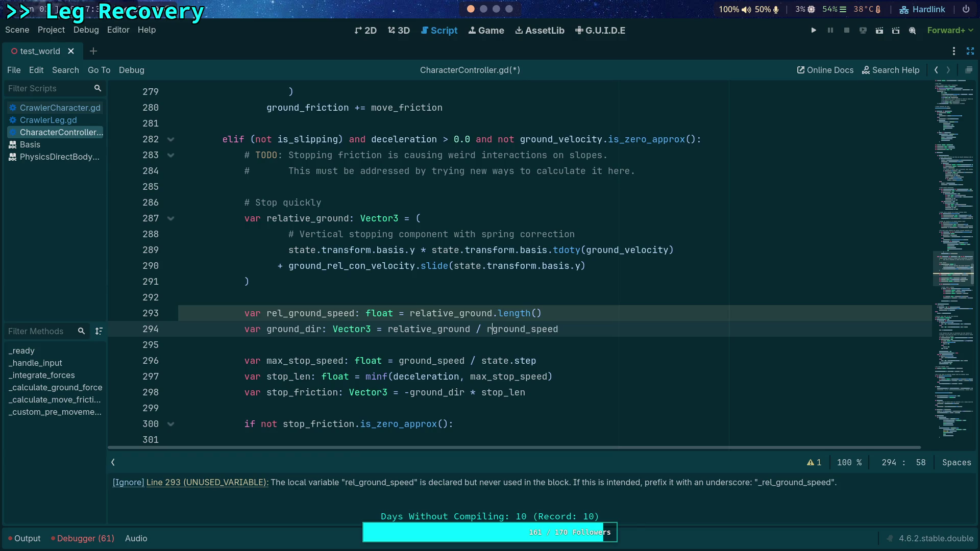
pyautogui.write('l_')
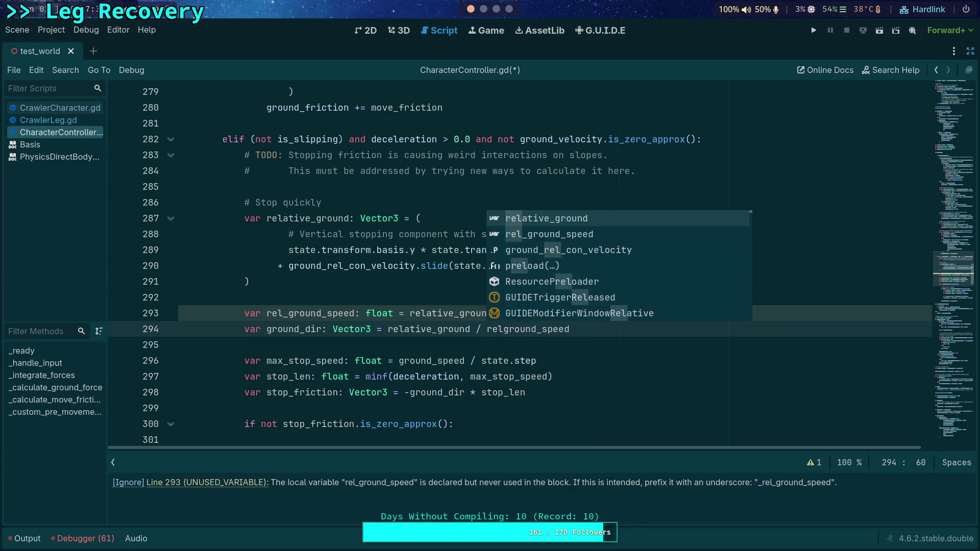
pyautogui.click(430, 349)
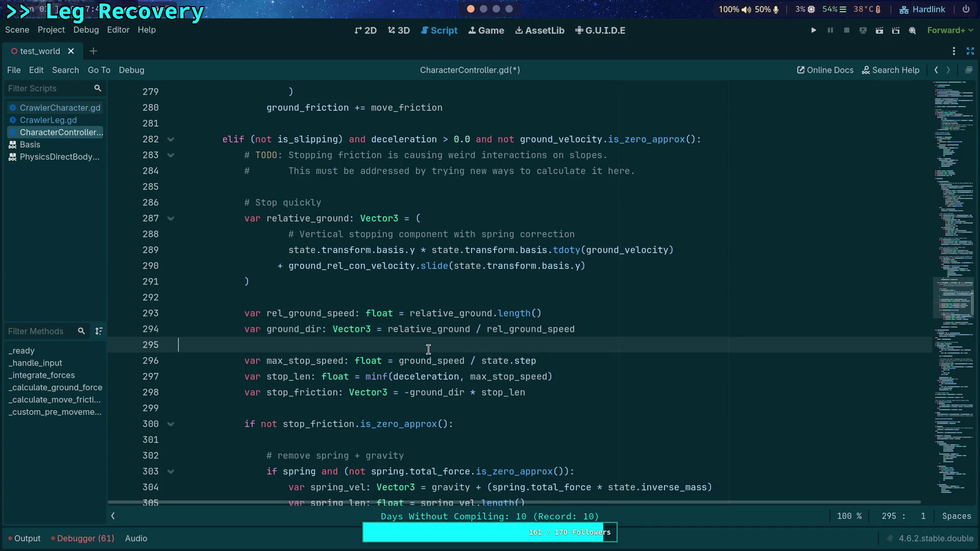
pyautogui.scroll(-2, 412, 346)
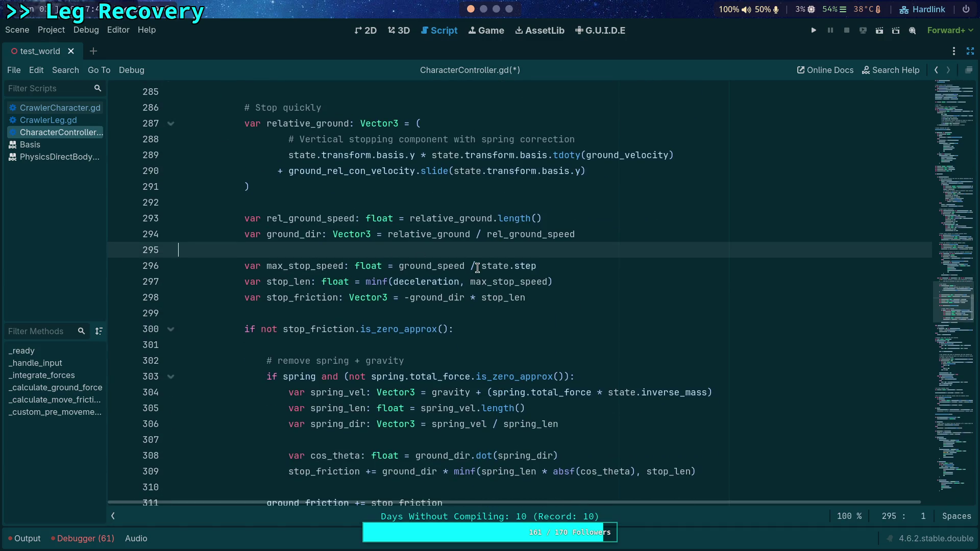
pyautogui.moveTo(512, 237); pyautogui.dragTo(582, 235)
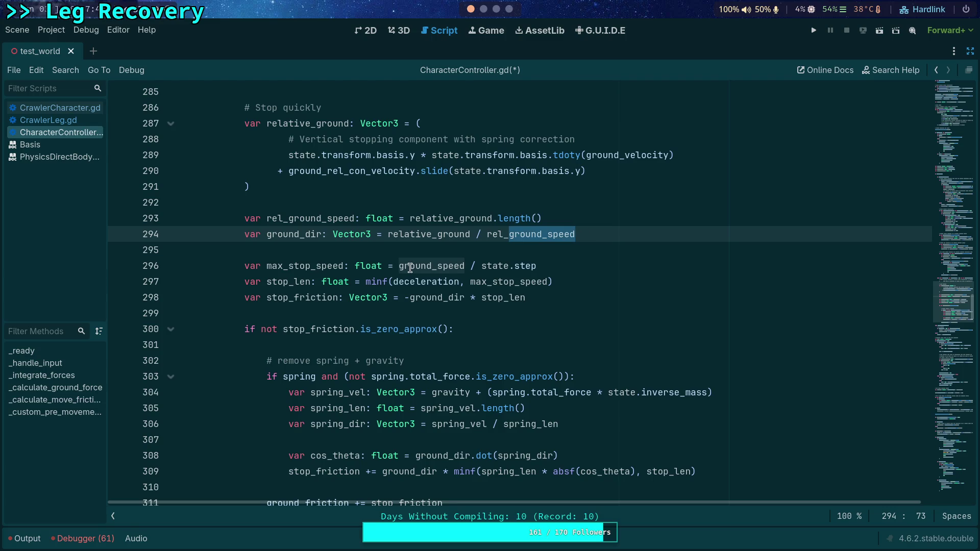
# Copy the rel_ground_speed name and paste it over ground_speed on line 296
pyautogui.doubleClick(282, 220)
pyautogui.rightClick(282, 220)
pyautogui.click(311, 274)
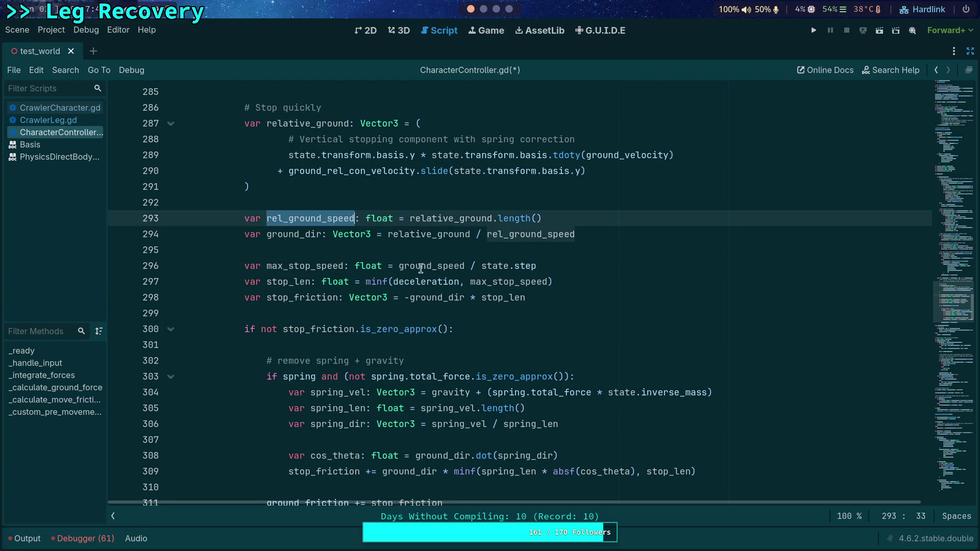
pyautogui.doubleClick(429, 266)
pyautogui.scroll(-3, 452, 360)
pyautogui.scroll(2, 452, 360)
pyautogui.hotkey('ctrl', 'v')
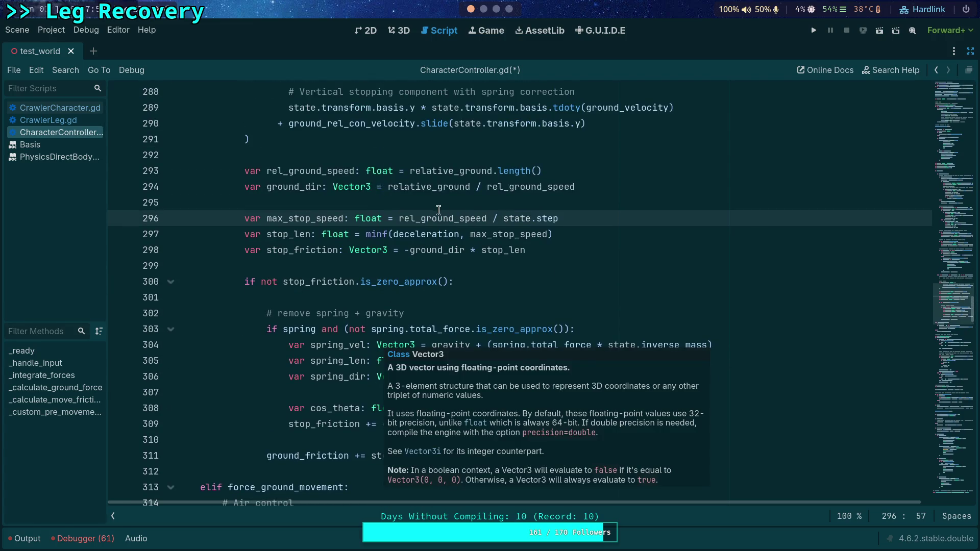
# Check every use of rel_ground_speed and move to blank line 301
pyautogui.doubleClick(424, 218)
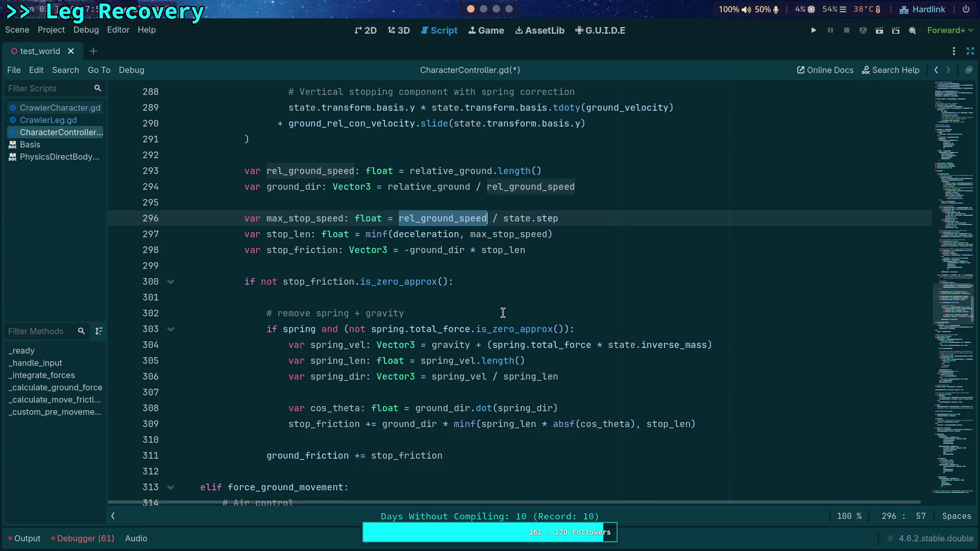
pyautogui.click(503, 313)
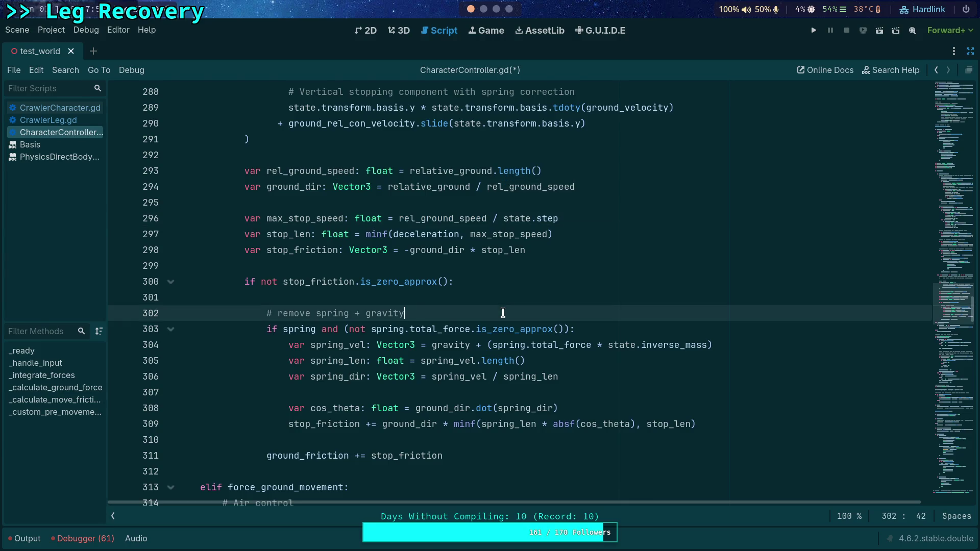
pyautogui.click(446, 294)
pyautogui.scroll(-6, 446, 294)
pyautogui.scroll(3, 445, 294)
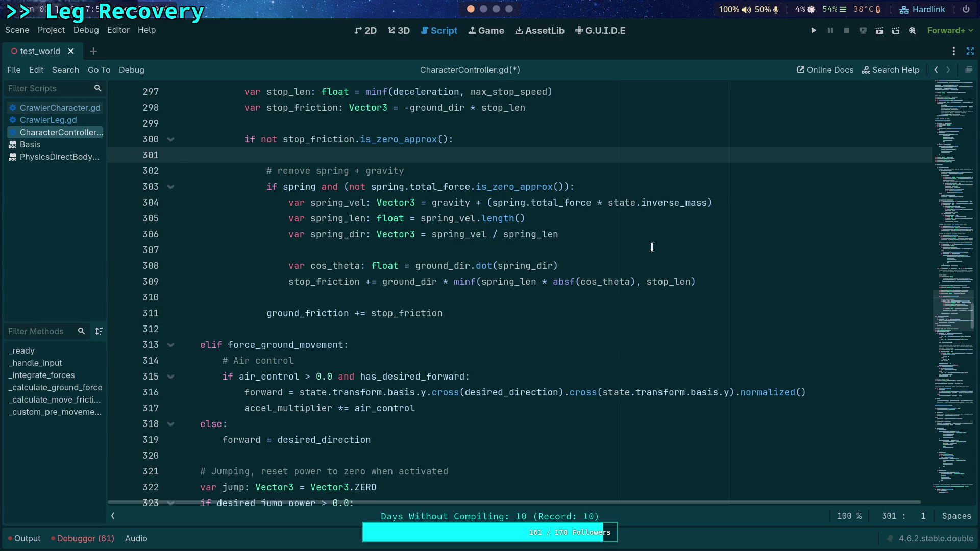
# Run the project briefly, stop it, and collapse the debugger panel
pyautogui.click(813, 30)
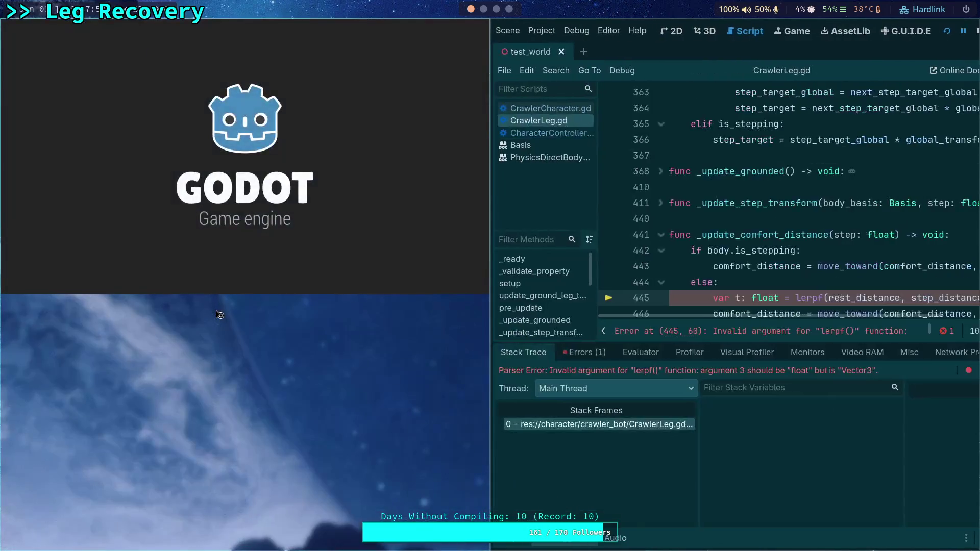
pyautogui.click(976, 30)
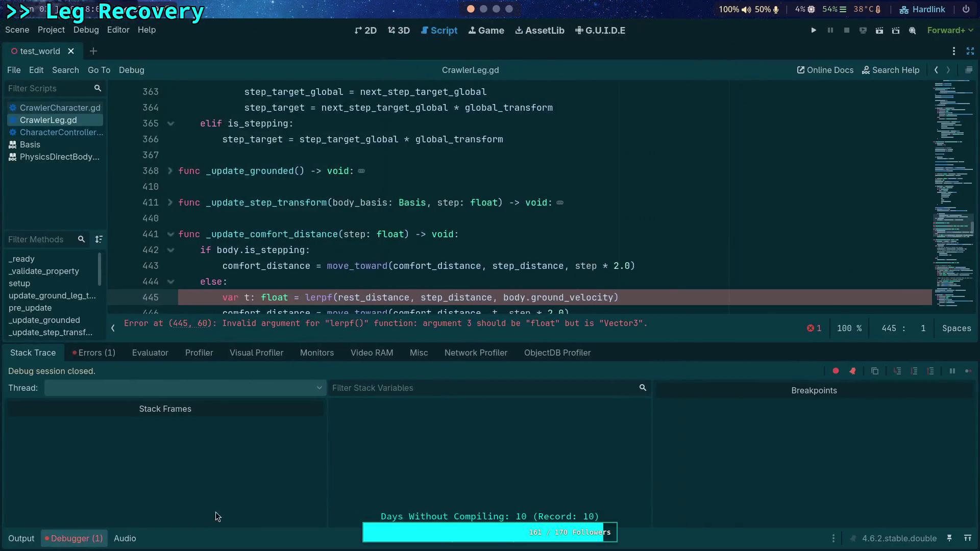
pyautogui.click(76, 539)
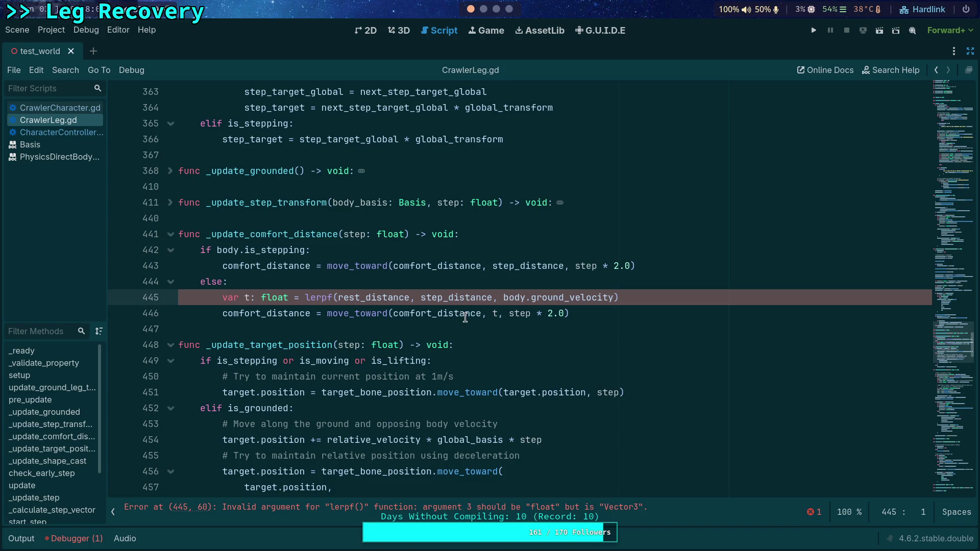
# Weight the lerpf on line 445 by body.ground_speed / body.max_speed and save CrawlerLeg.gd
pyautogui.moveTo(608, 296)
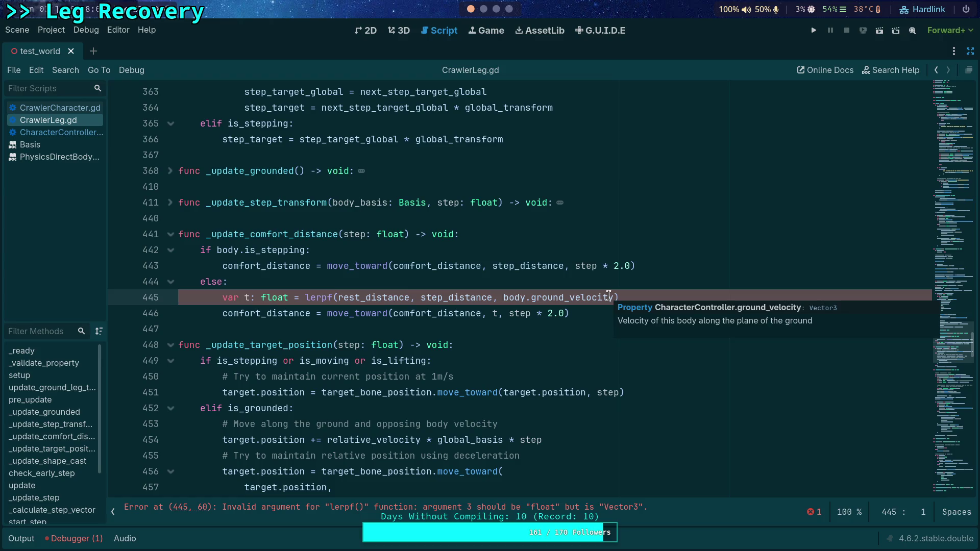
pyautogui.moveTo(613, 297); pyautogui.dragTo(569, 297)
pyautogui.write('speed ')
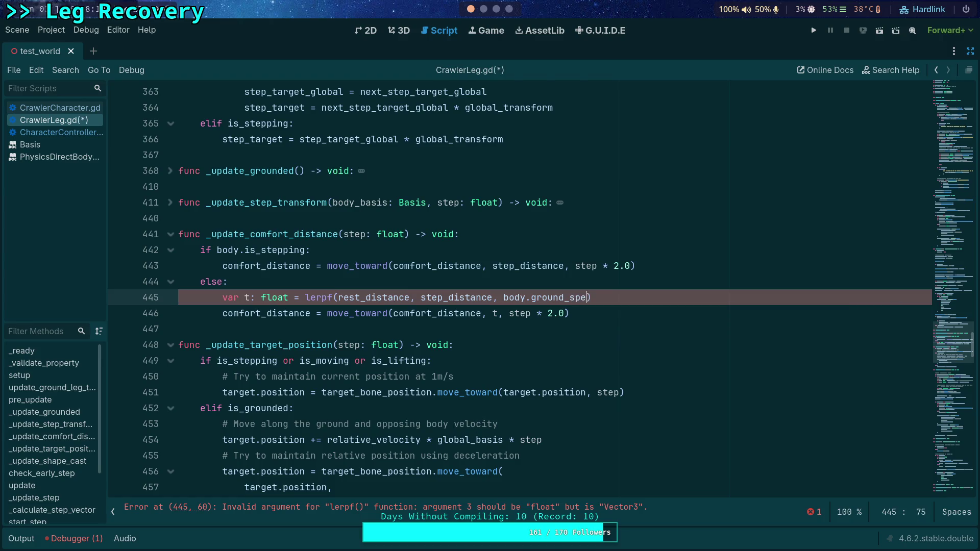
pyautogui.write('/')
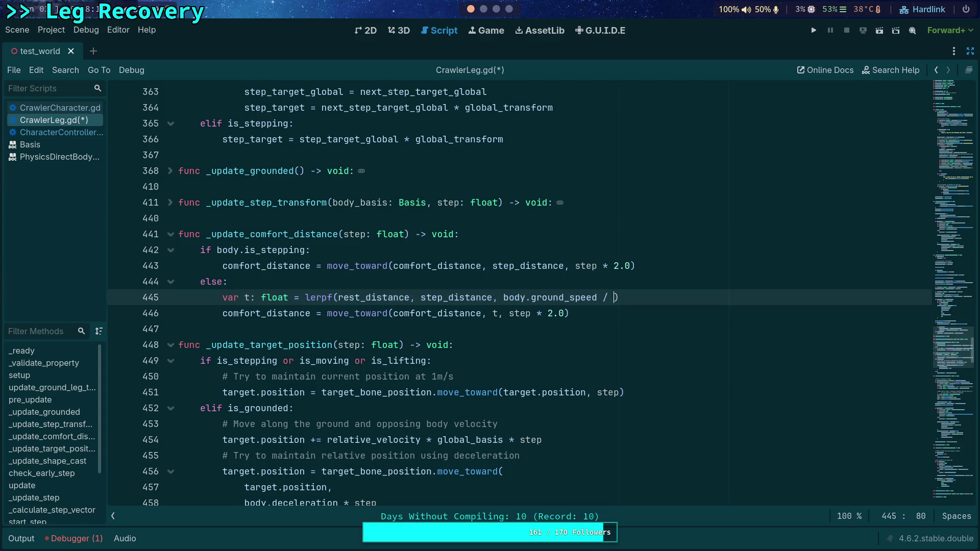
pyautogui.press('BackSpace')
pyautogui.press('BackSpace')
pyautogui.press('BackSpace')
pyautogui.write('body.max_speed')
pyautogui.hotkey('ctrl', 's')
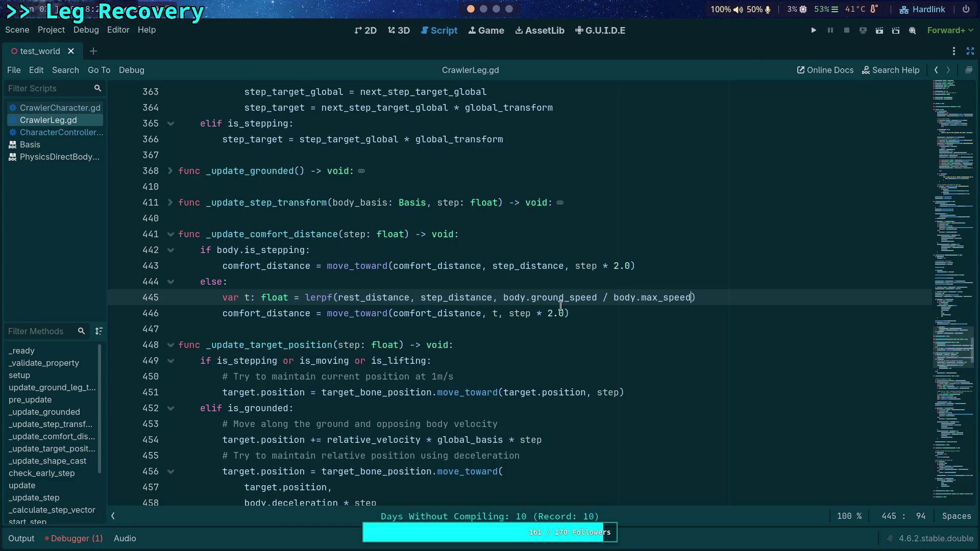
# Search for ground_speed in CharacterController.gd and CrawlerCharacter.gd
pyautogui.keyDown('ctrl'); pyautogui.click(568, 298); pyautogui.keyUp('ctrl')
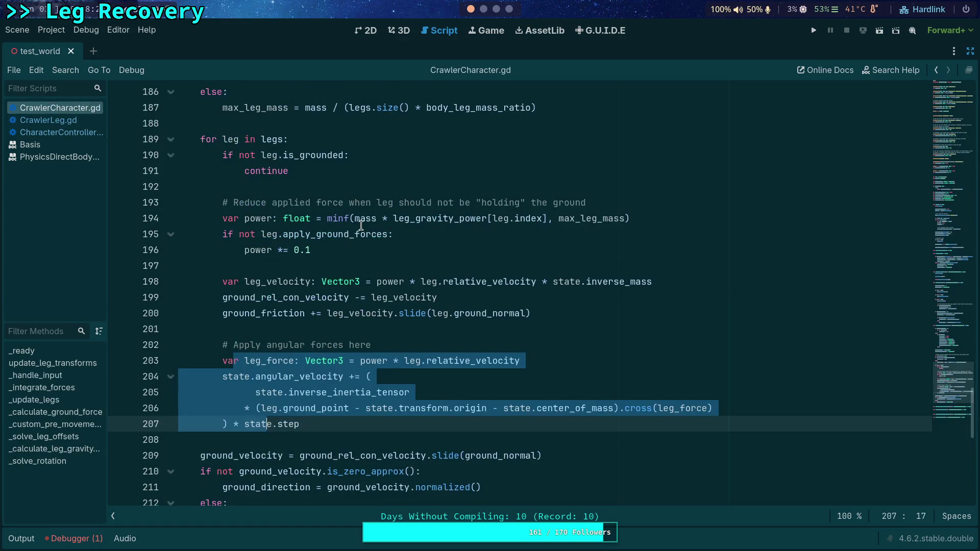
pyautogui.hotkey('ctrl', 'f')
pyautogui.write('ground_speed')
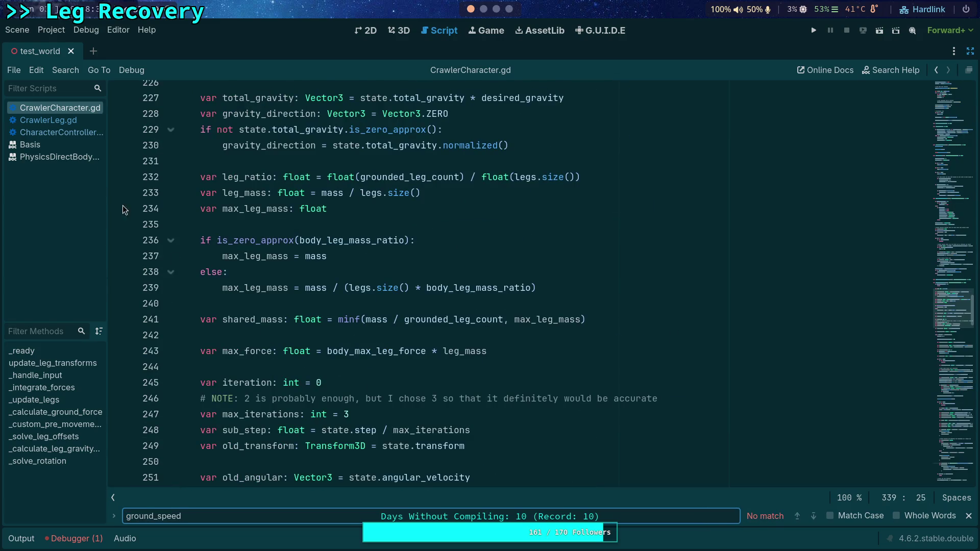
pyautogui.click(60, 133)
pyautogui.click(814, 516)
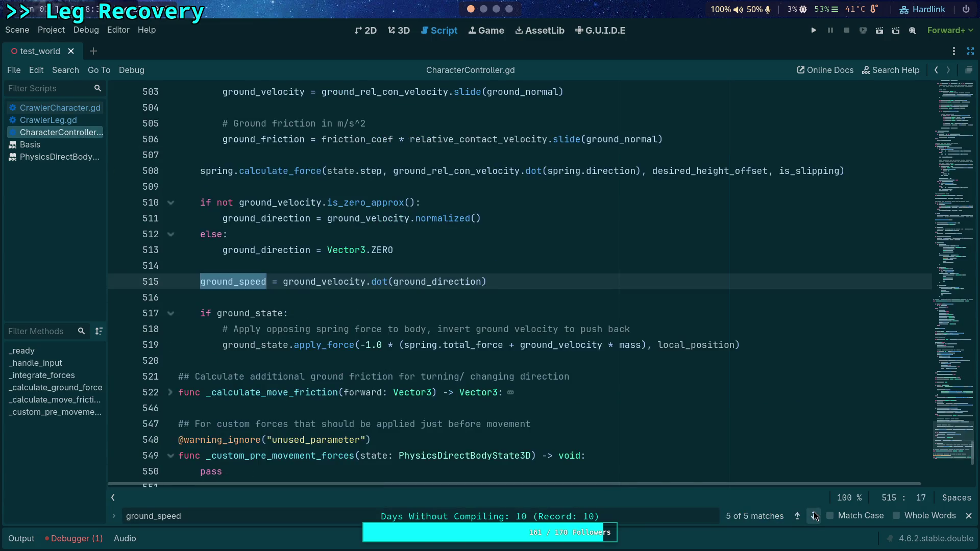
pyautogui.scroll(10, 460, 281)
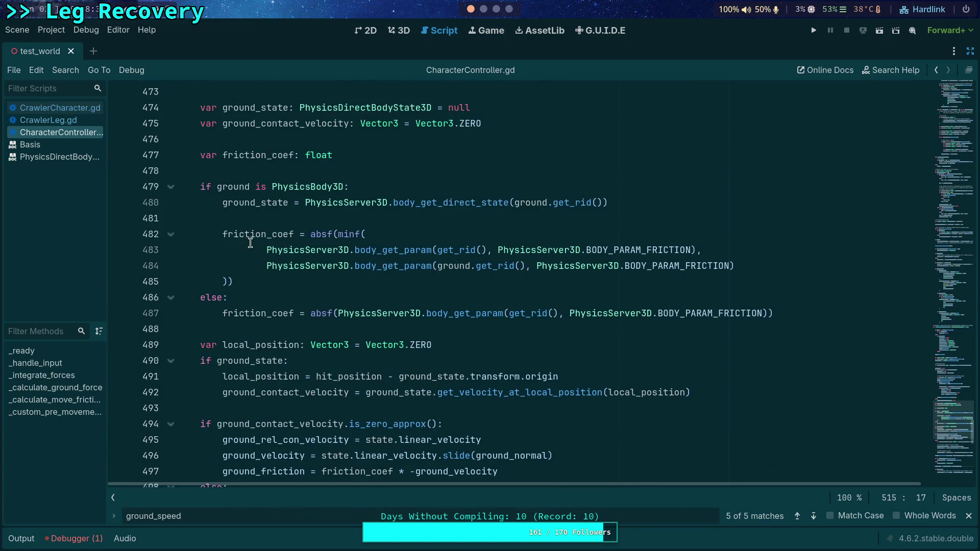
pyautogui.click(55, 108)
pyautogui.scroll(-15, 408, 306)
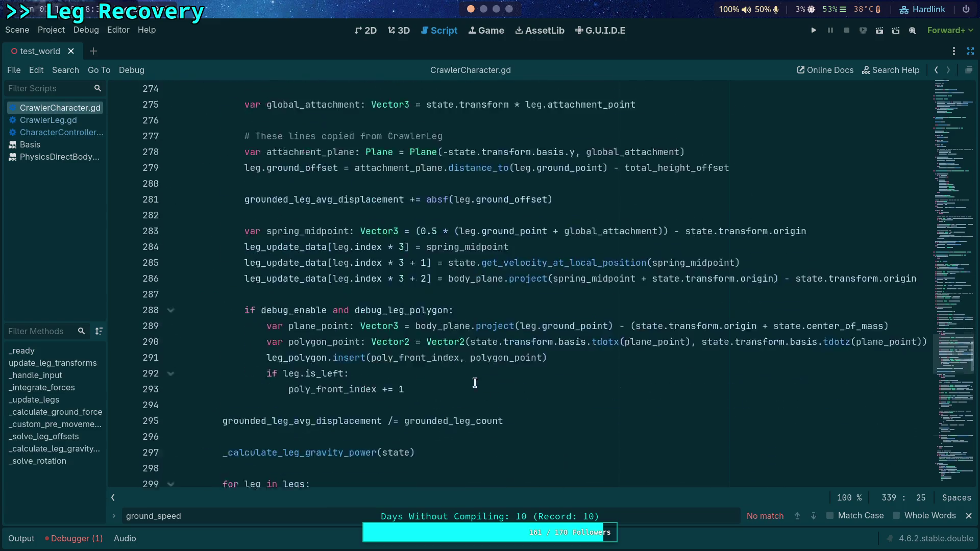
# Add 'ground_speed = 0.0' below ground_rel_con_velocity in CrawlerCharacter's off-floor reset block
pyautogui.moveTo(213, 519); pyautogui.dragTo(157, 518)
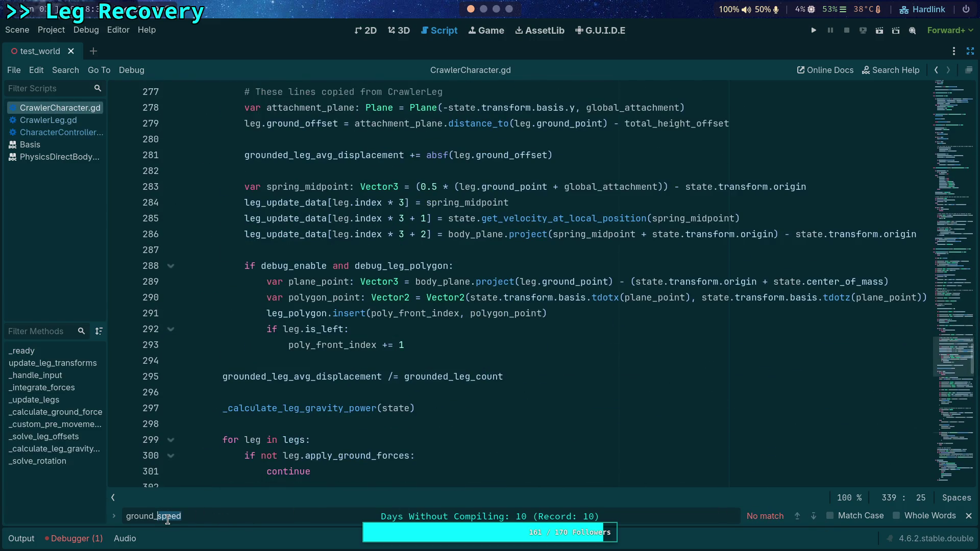
pyautogui.write('direc')
pyautogui.scroll(-4, 312, 394)
pyautogui.scroll(3, 312, 394)
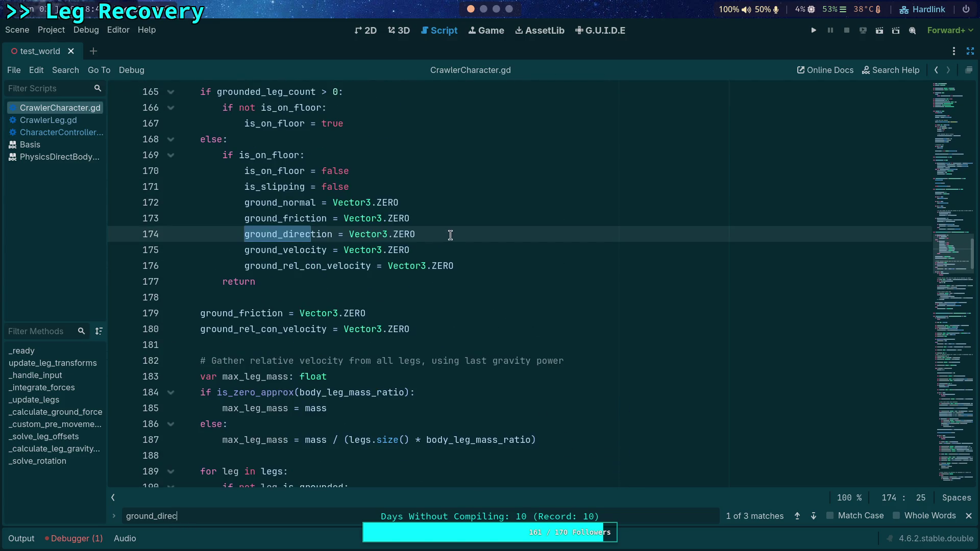
pyautogui.click(473, 254)
pyautogui.press('Return')
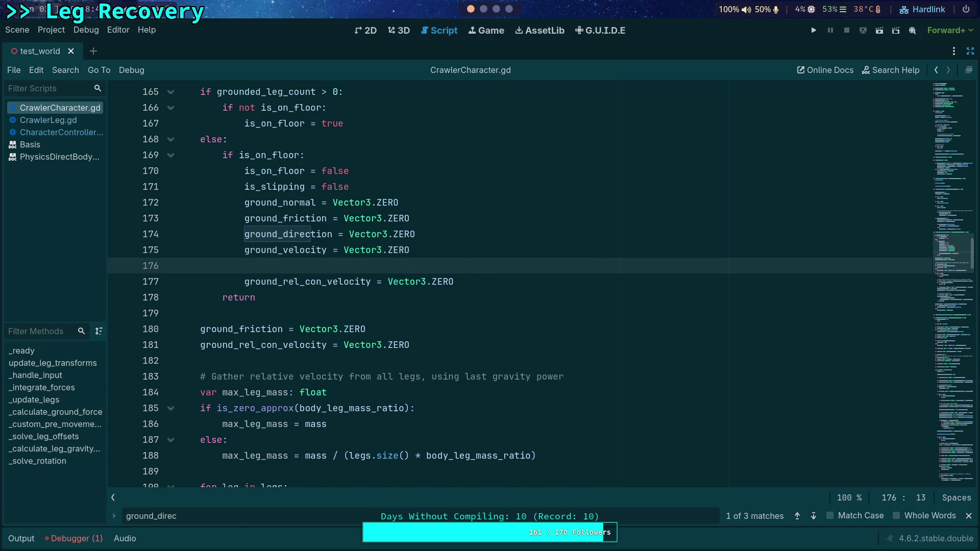
pyautogui.press('BackSpace')
pyautogui.press('BackSpace')
pyautogui.press('Down')
pyautogui.press('End')
pyautogui.press('Return')
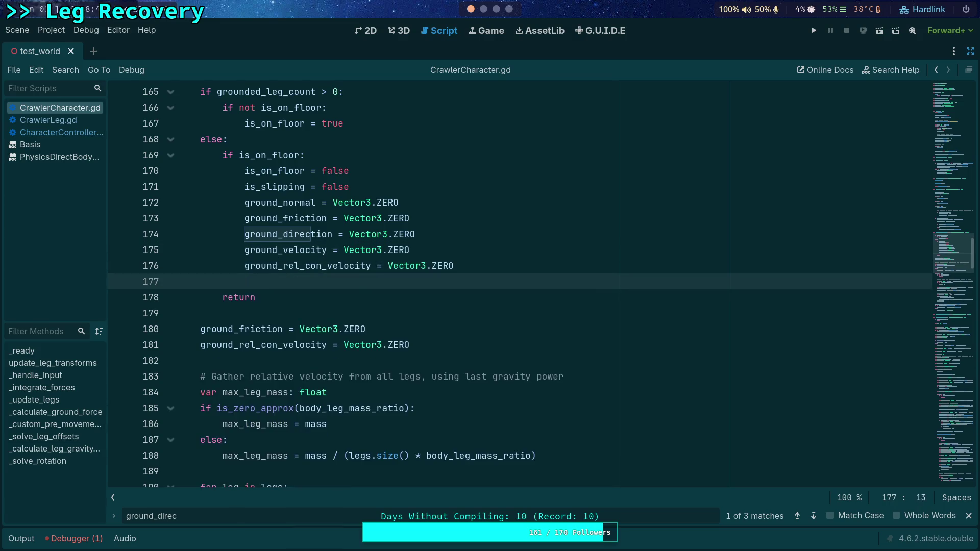
pyautogui.write('ground')
pyautogui.scroll(3, 447, 253)
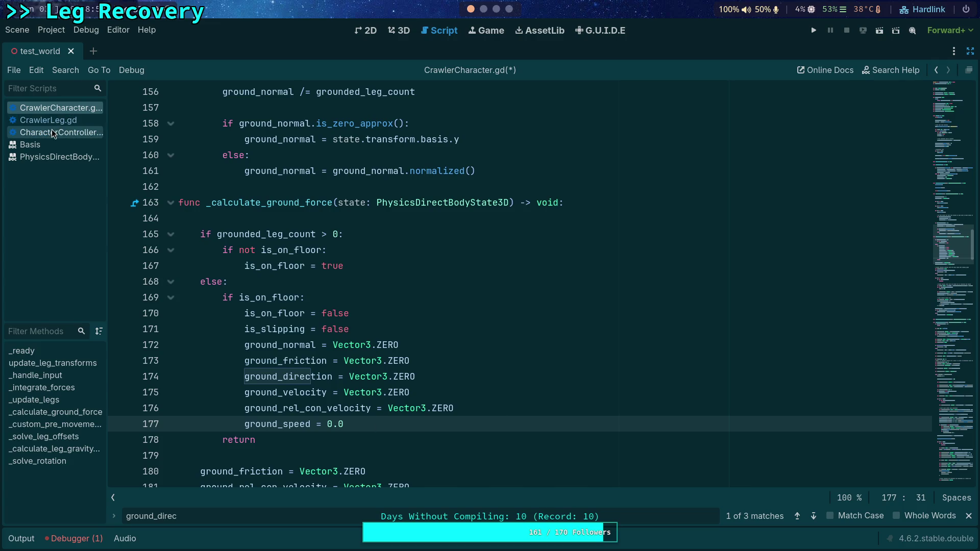
# Switch to CharacterController.gd and search it for ground_speed
pyautogui.click(56, 132)
pyautogui.moveTo(178, 517); pyautogui.dragTo(161, 519)
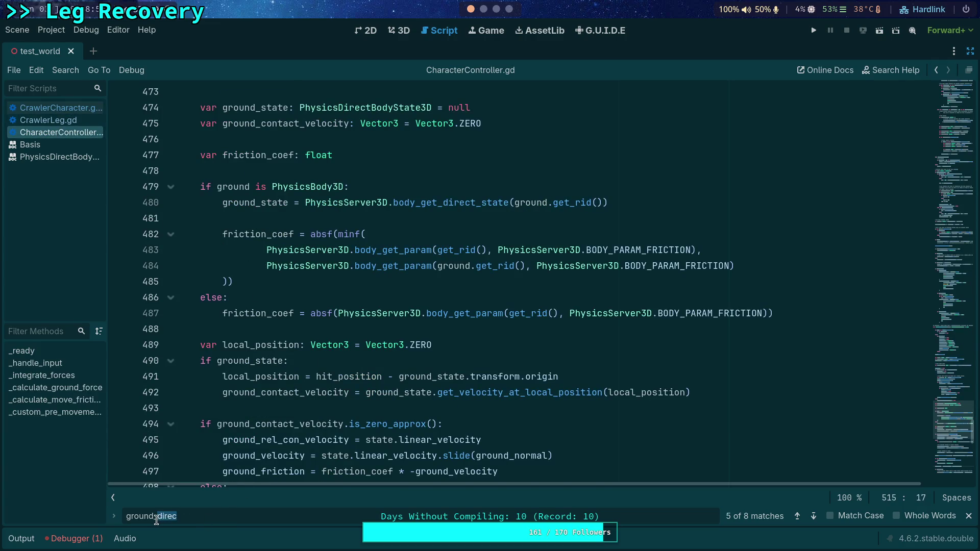
pyautogui.write('speed')
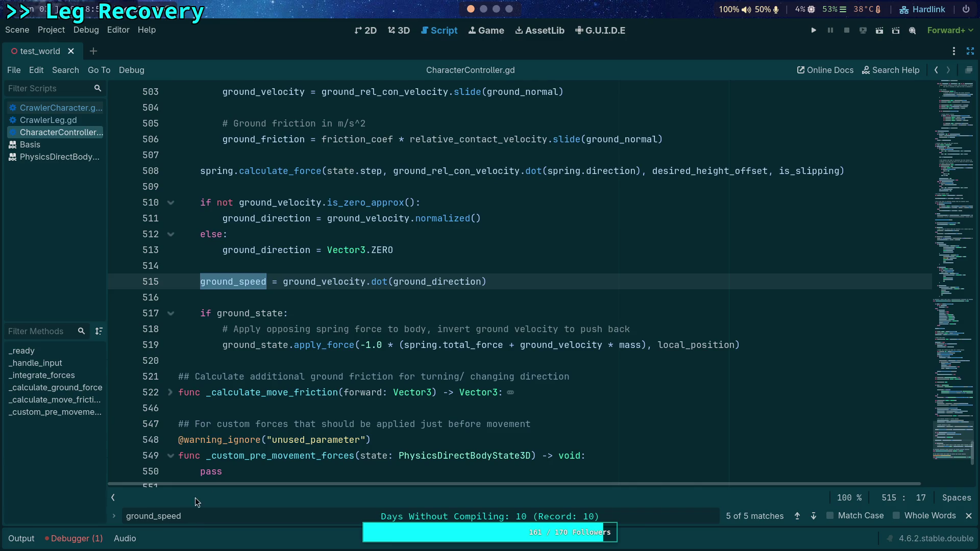
pyautogui.scroll(20, 346, 290)
# Add a ground_speed reset after the ground_rel_con_velocity reset on line 437
pyautogui.scroll(6, 346, 290)
pyautogui.scroll(-2, 346, 290)
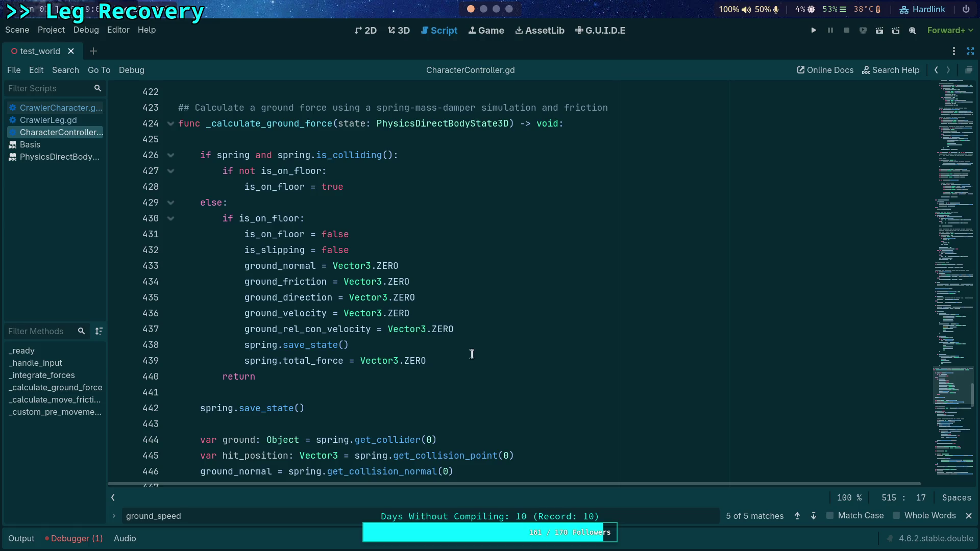
pyautogui.click(504, 325)
pyautogui.press('Return')
pyautogui.write('gro')
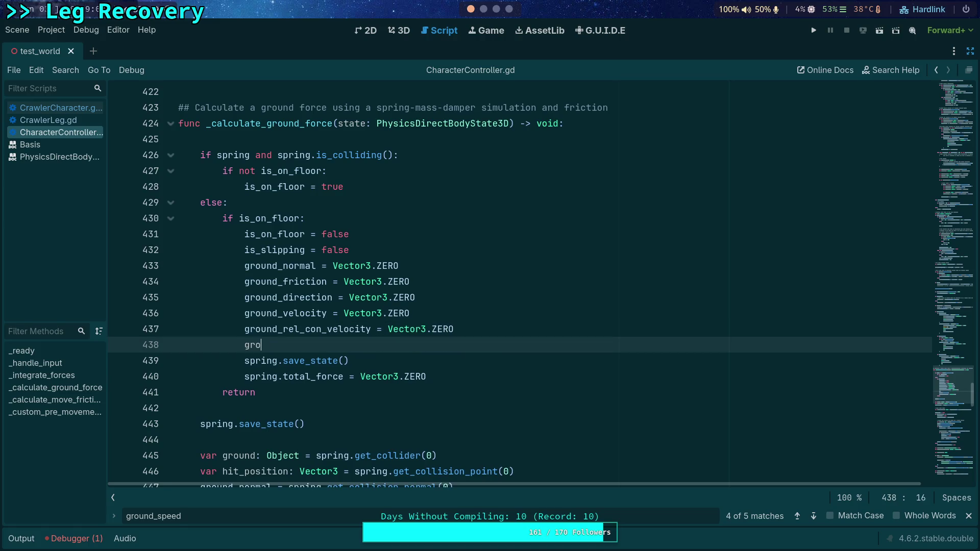
pyautogui.write('und-sp')
pyautogui.press('Return')
pyautogui.write('= 0.0')
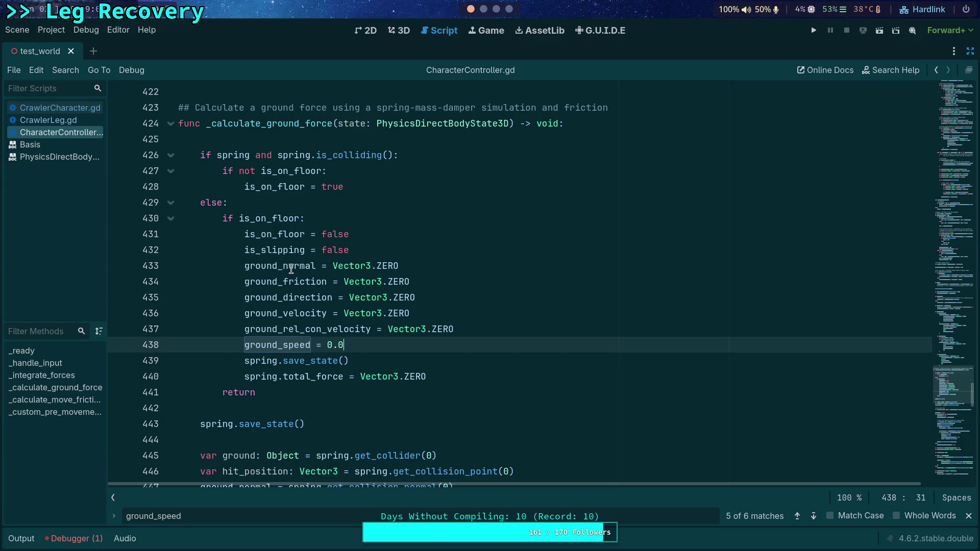
# Search for ground_rel_con_velocity, step through its matches, and return to CrawlerCharacter.gd
pyautogui.doubleClick(295, 327)
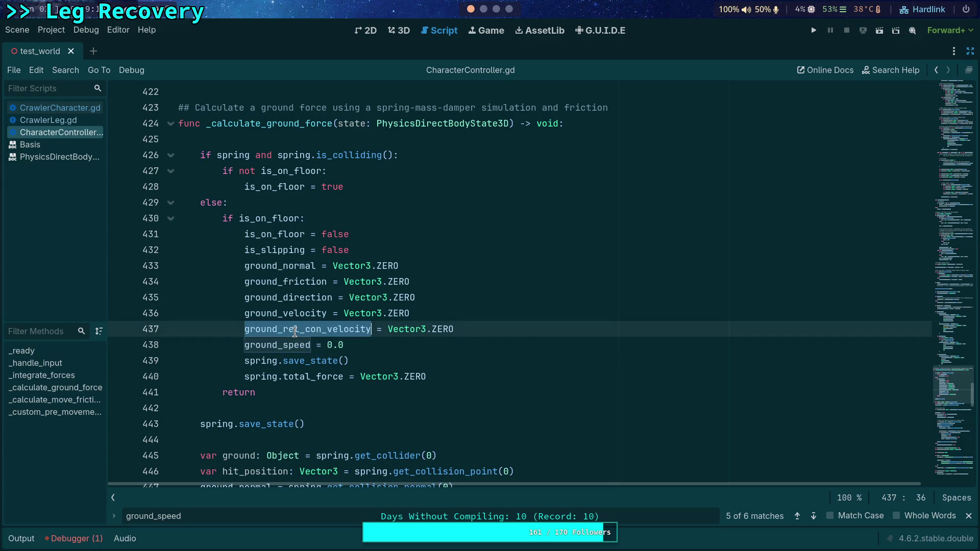
pyautogui.hotkey('ctrl', 'f')
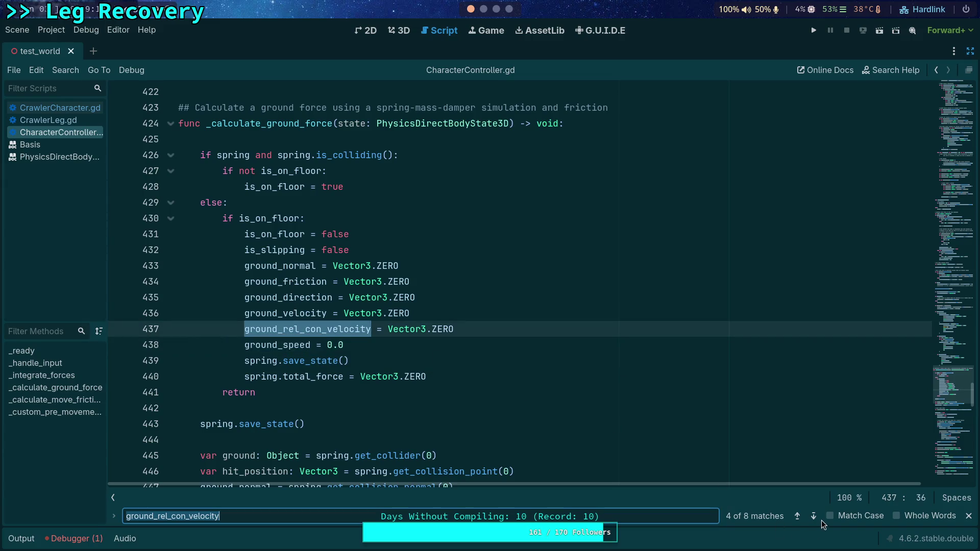
pyautogui.click(814, 516)
pyautogui.click(814, 517)
pyautogui.click(814, 517)
pyautogui.click(814, 516)
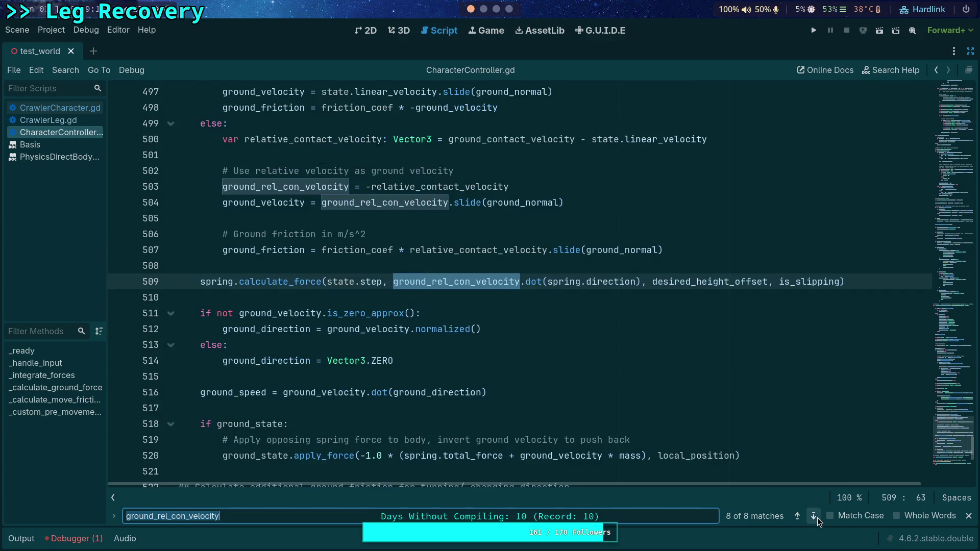
pyautogui.click(814, 516)
pyautogui.click(813, 517)
pyautogui.click(817, 519)
pyautogui.click(817, 519)
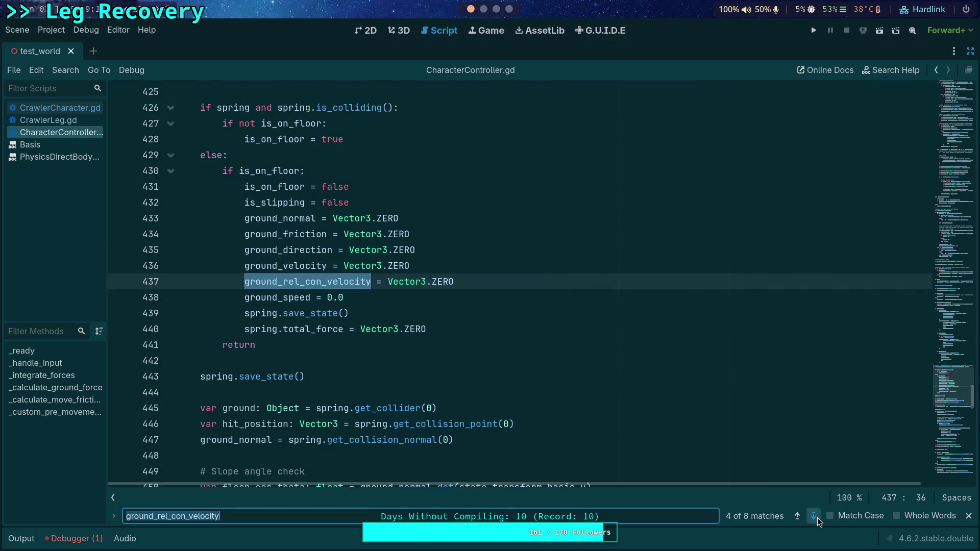
pyautogui.click(817, 519)
pyautogui.click(803, 521)
pyautogui.hotkey('alt', 'Left')
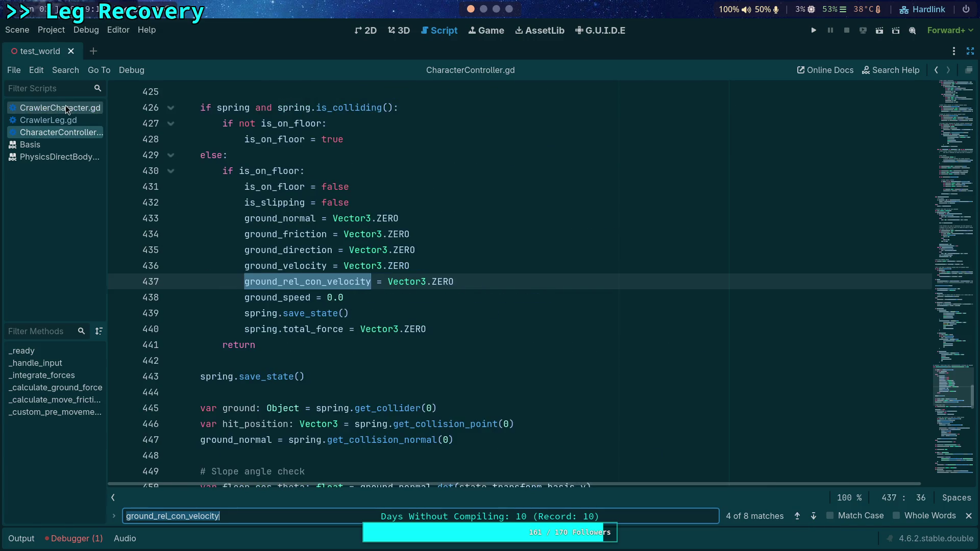
# Step through the ground_rel_con_velocity matches in CrawlerCharacter.gd and dismiss the search
pyautogui.click(813, 517)
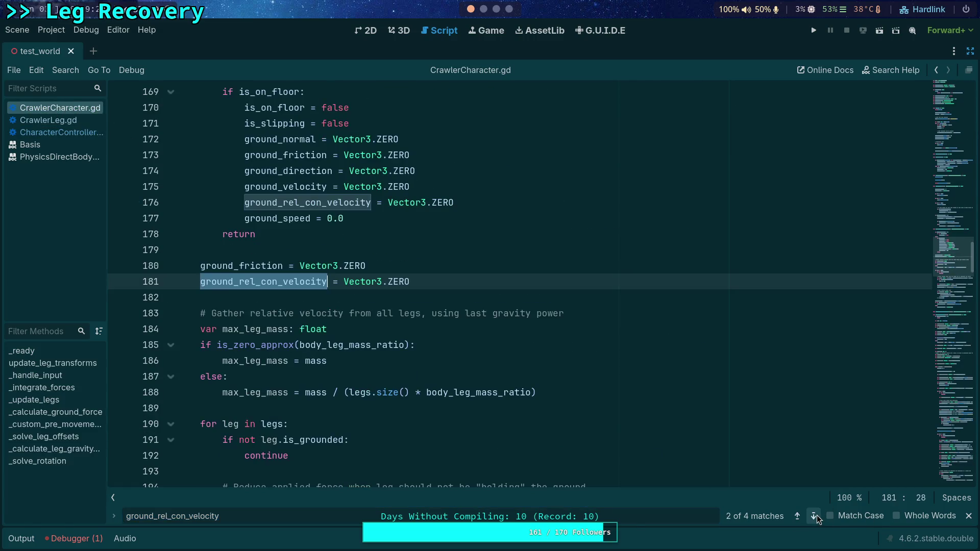
pyautogui.click(814, 517)
pyautogui.click(813, 516)
pyautogui.click(814, 516)
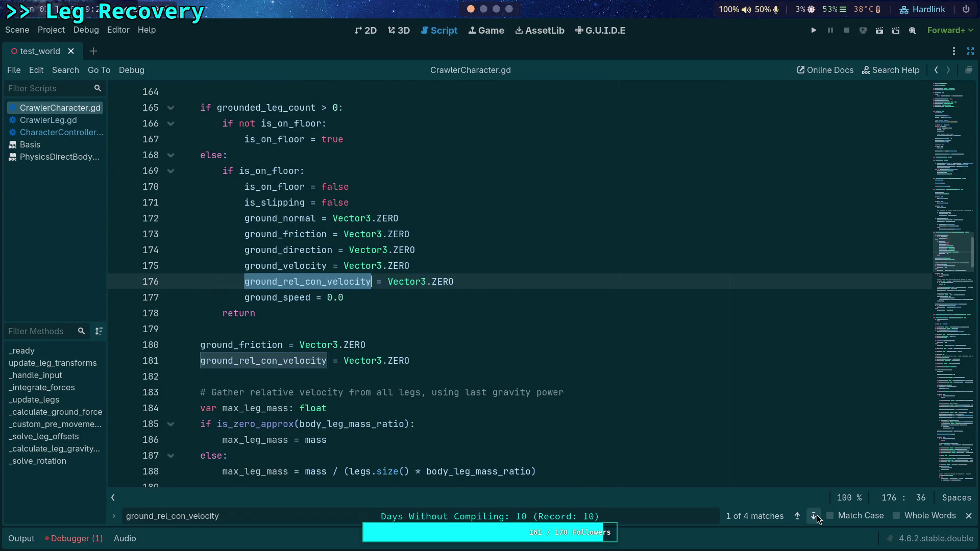
pyautogui.scroll(-3, 423, 303)
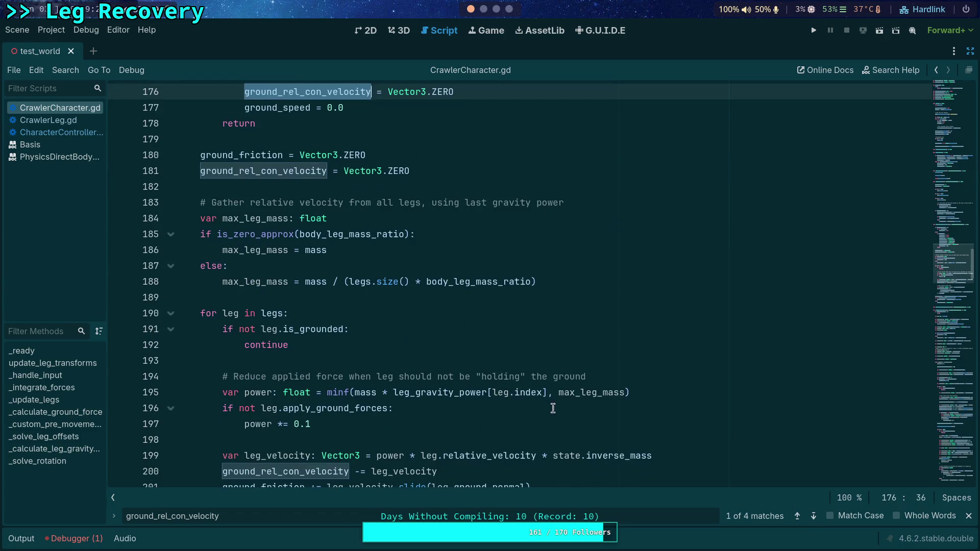
pyautogui.press('Escape')
pyautogui.scroll(-1, 515, 356)
pyautogui.scroll(-5, 515, 356)
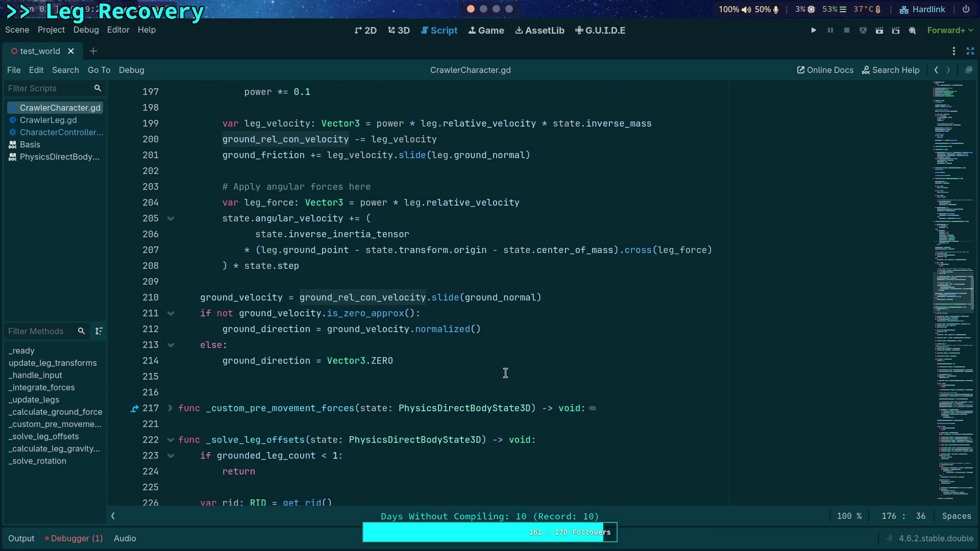
# Try adding a rel_ground_speed line after the direction block, then undo it
pyautogui.click(500, 376)
pyautogui.write('ground_')
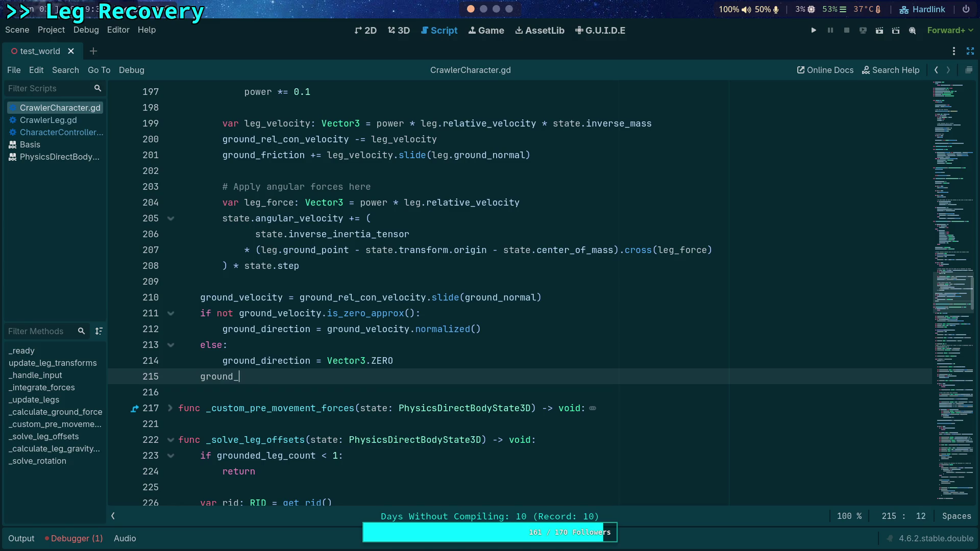
pyautogui.press('BackSpace')
pyautogui.press('BackSpace')
pyautogui.press('BackSpace')
pyautogui.write('rel_ground_speed')
pyautogui.hotkey('ctrl', 'z')
# Locate the ground_direction and ground_speed calculation lines in CharacterController.gd
pyautogui.click(61, 132)
pyautogui.scroll(-5, 266, 311)
pyautogui.scroll(-5, 270, 312)
pyautogui.scroll(8, 270, 312)
pyautogui.click(169, 346)
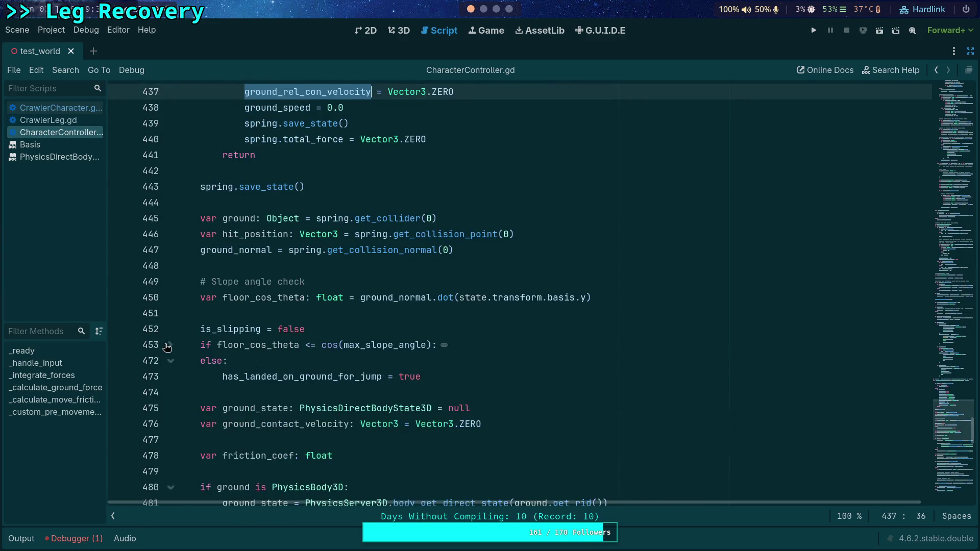
pyautogui.scroll(-15, 248, 332)
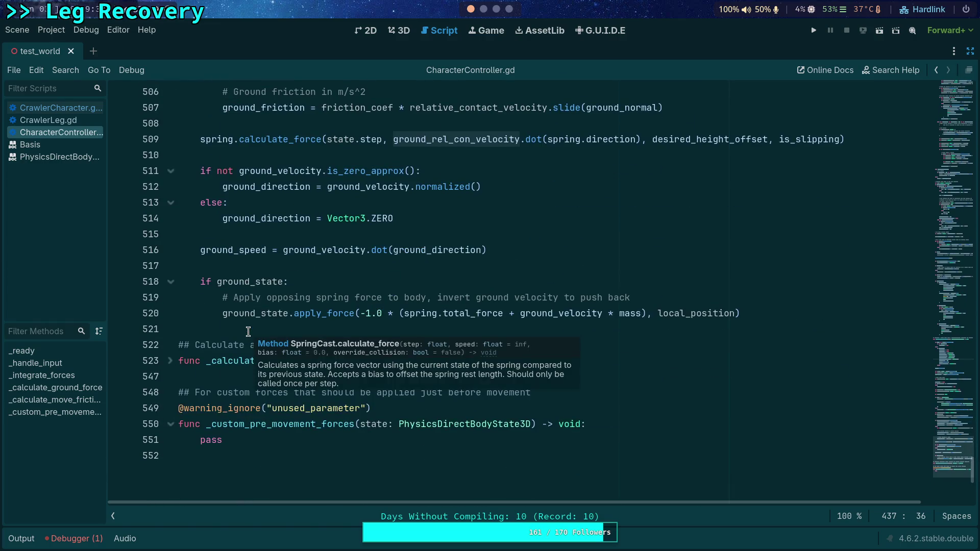
pyautogui.click(256, 249)
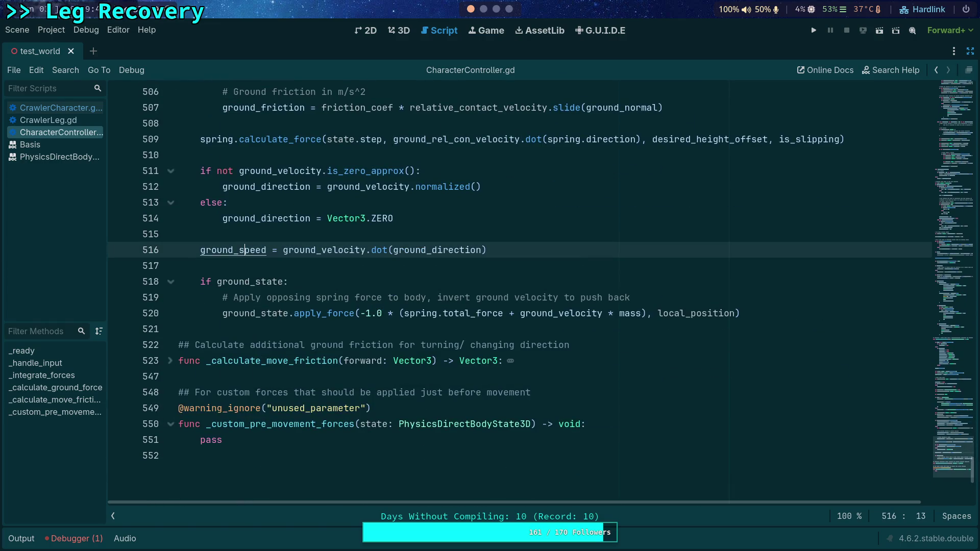
# Paste the ground_direction if/else and ground_speed line into CrawlerCharacter.gd, separated by a blank line
pyautogui.click(56, 108)
pyautogui.hotkey('ctrl', 'v')
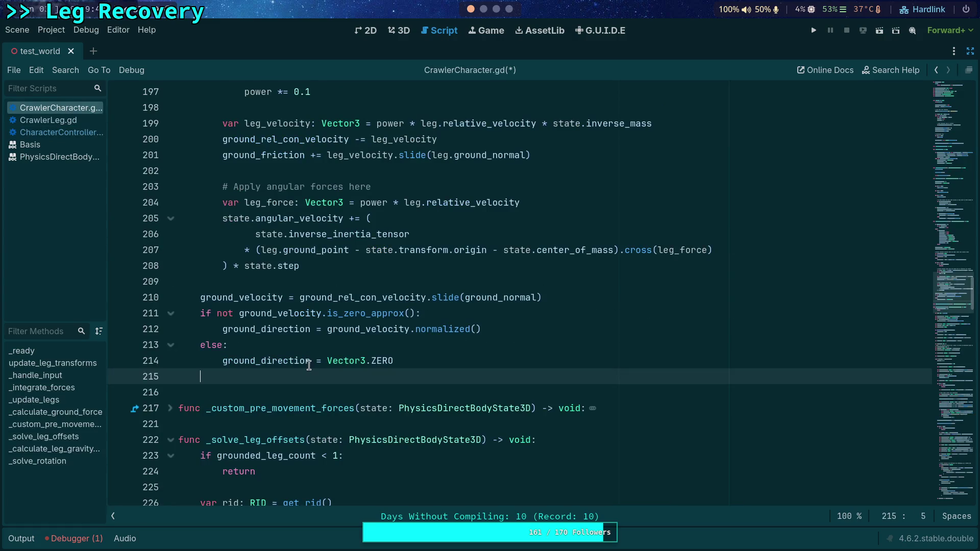
pyautogui.write('ground_speed = ground_velocity.dot(ground_direction)')
pyautogui.press('Up')
pyautogui.press('End')
pyautogui.press('Return')
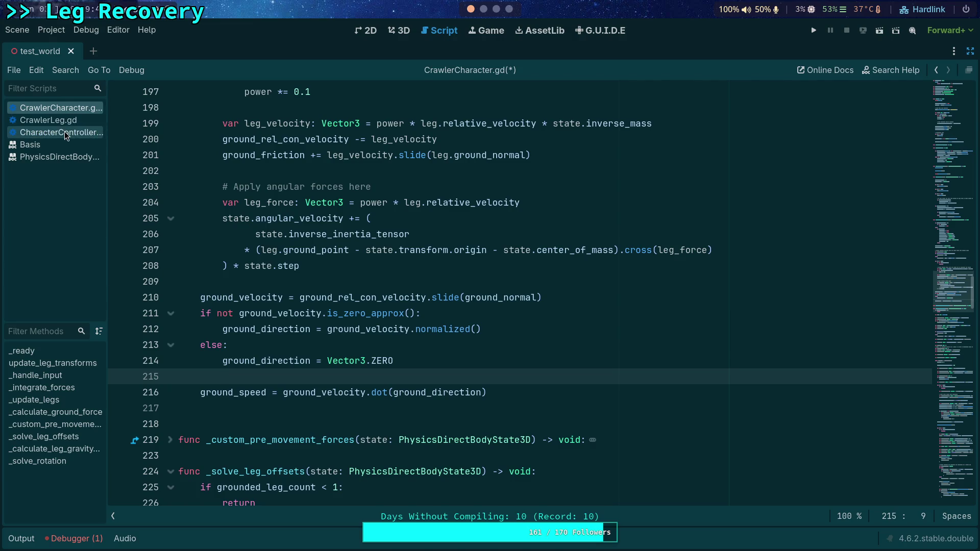
# Compare against CharacterController.gd and save CrawlerCharacter.gd
pyautogui.click(61, 132)
pyautogui.click(73, 109)
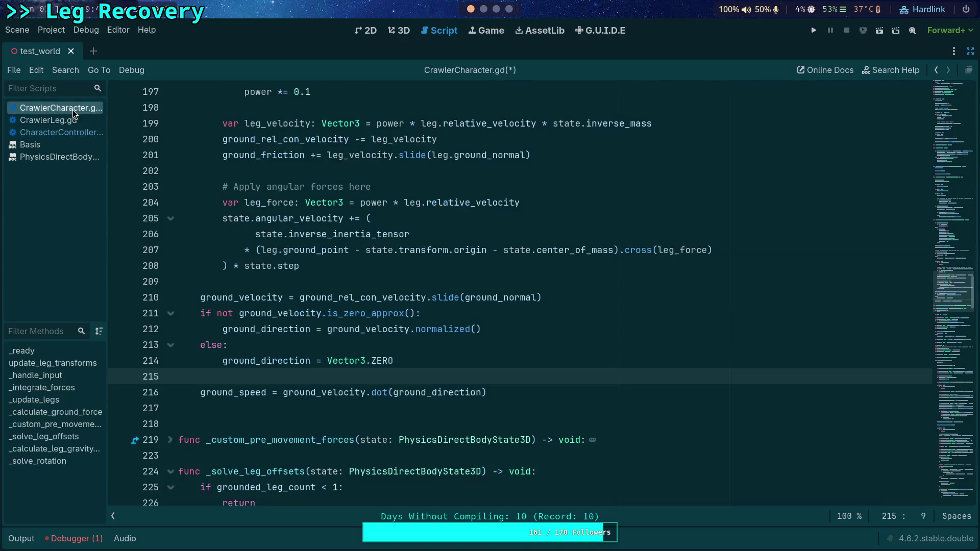
pyautogui.hotkey('ctrl', 's')
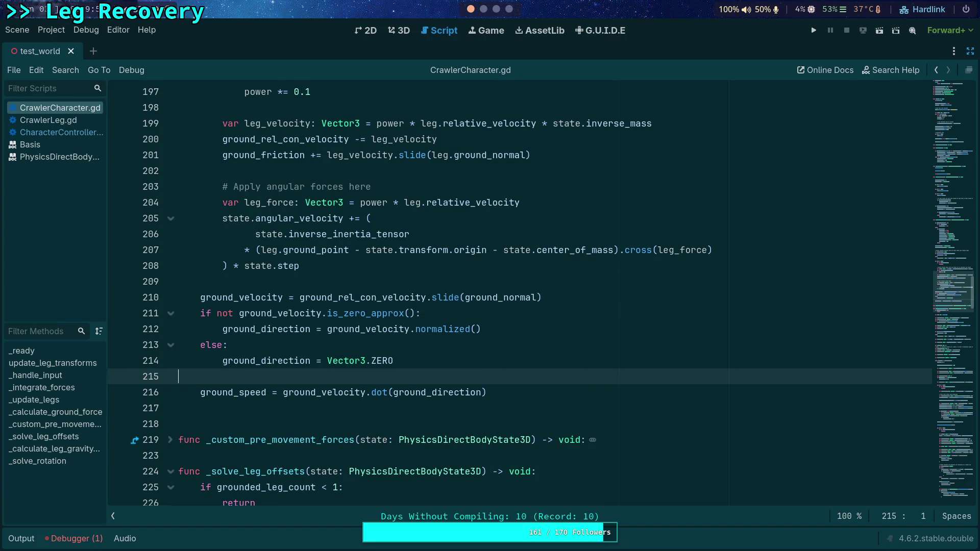
pyautogui.scroll(4, 637, 373)
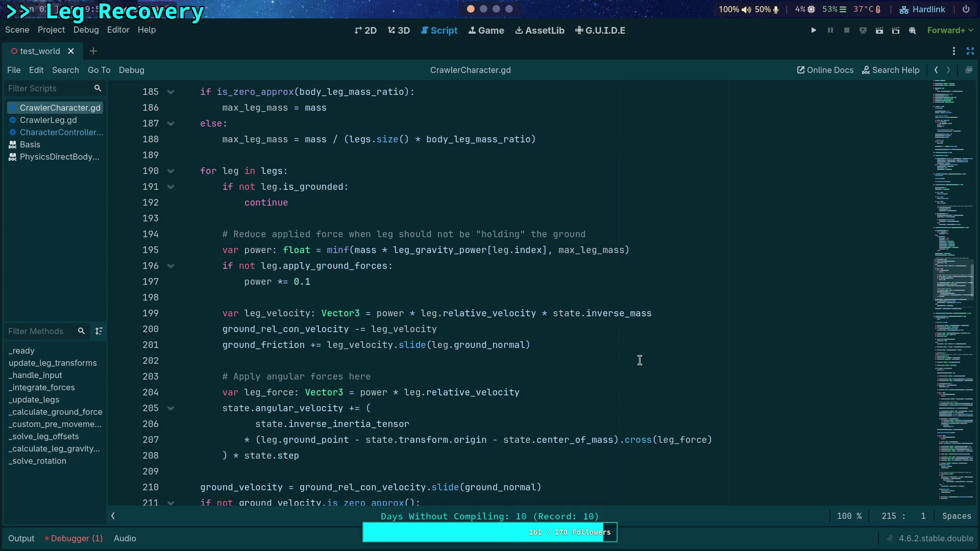
# Search for ground_speed to confirm the reset on line 177
pyautogui.hotkey('ctrl', 'f')
pyautogui.write('ground_speed')
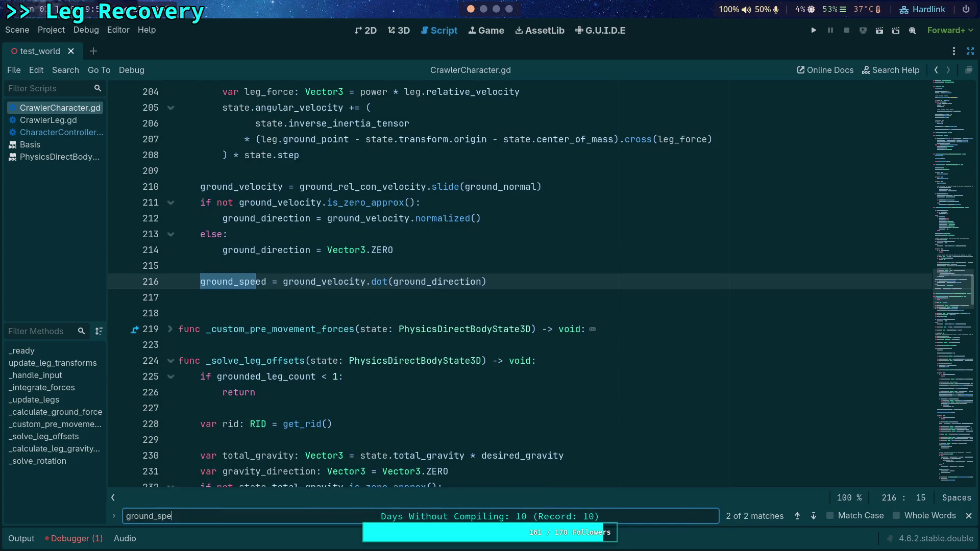
pyautogui.click(814, 515)
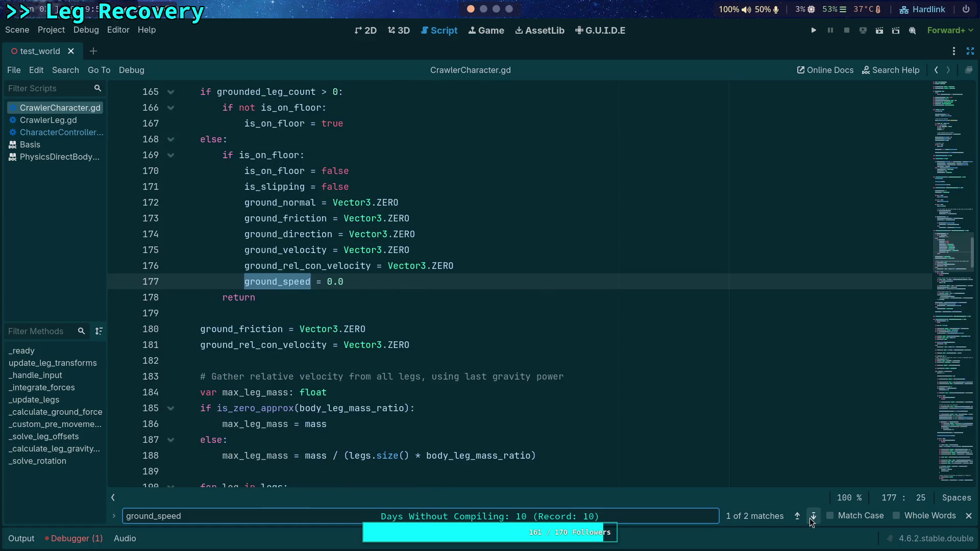
# Check ground_speed's use on line 445 of CrawlerLeg.gd, then run the project
pyautogui.click(77, 121)
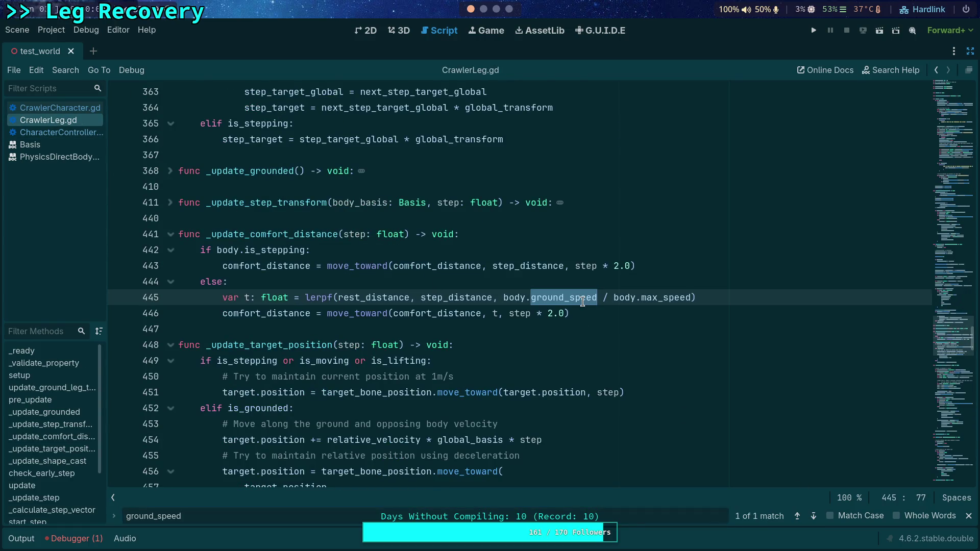
pyautogui.click(583, 302)
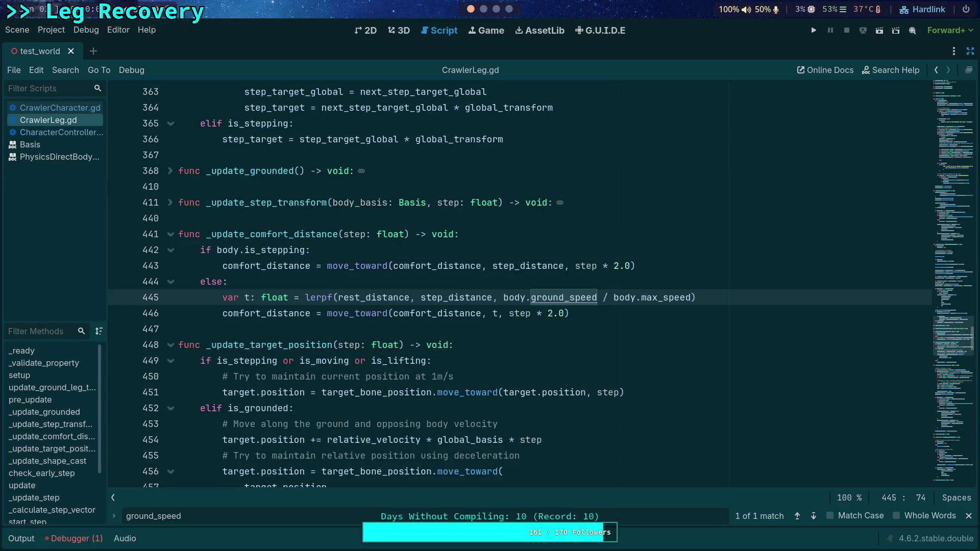
pyautogui.click(813, 30)
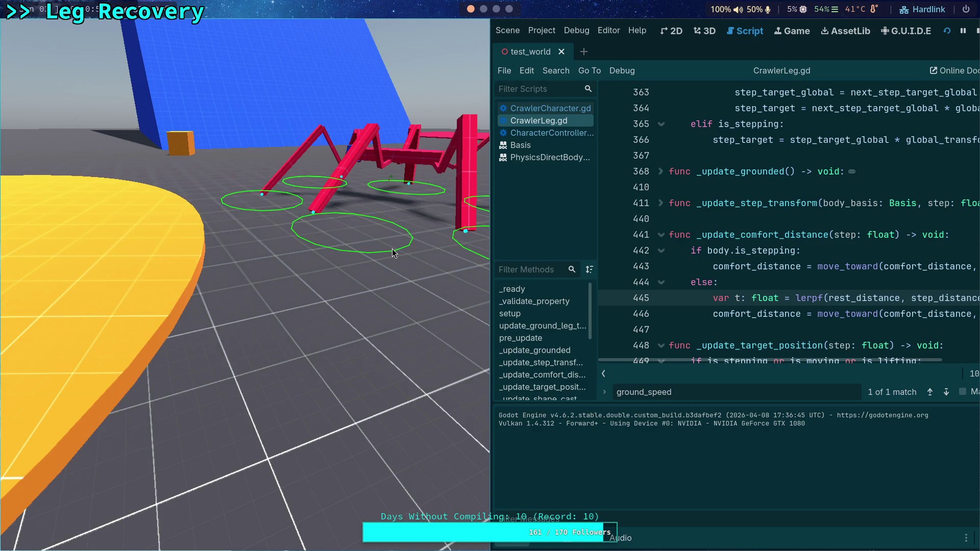
# Add breakpoints on CrawlerLeg.gd lines 445 and 442, advancing frames until the game halts at 442
pyautogui.moveTo(713, 364)
pyautogui.mouseDown()
pyautogui.moveTo(886, 366)
pyautogui.moveTo(707, 366)
pyautogui.mouseUp()
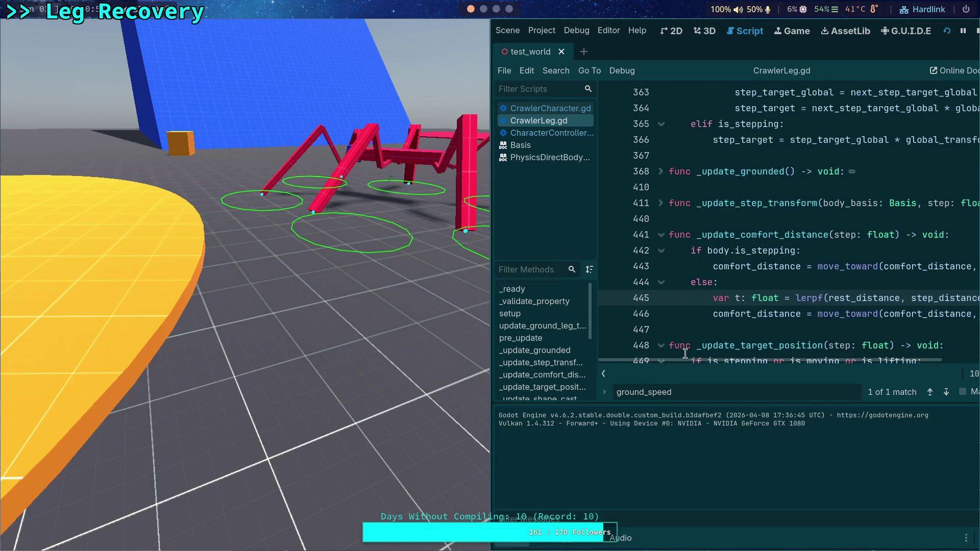
pyautogui.click(609, 297)
pyautogui.click(247, 207)
pyautogui.click(298, 277)
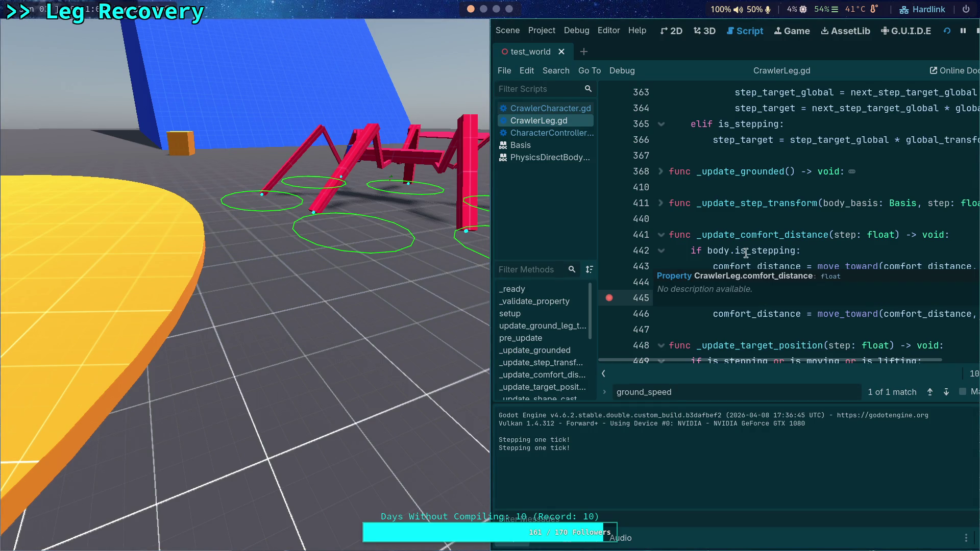
pyautogui.click(608, 252)
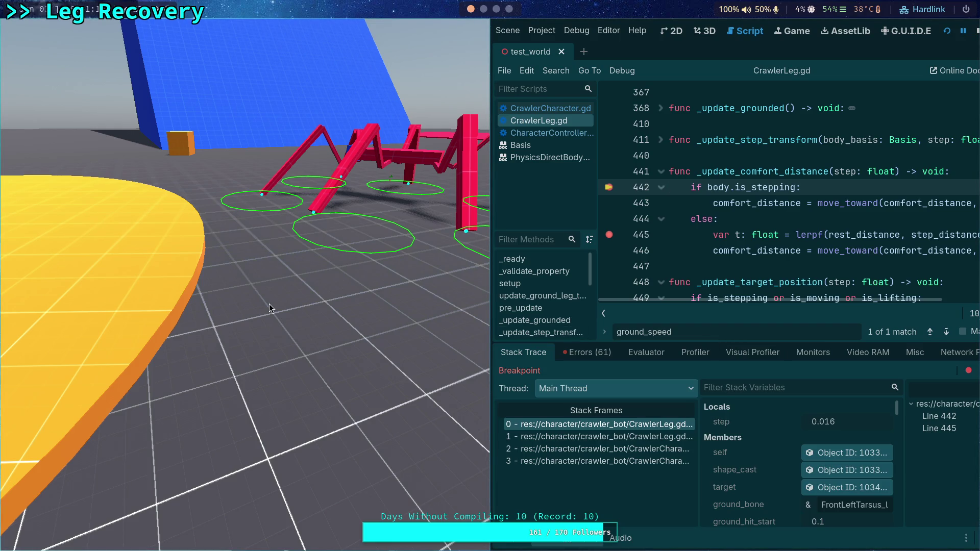
pyautogui.press('super+m')
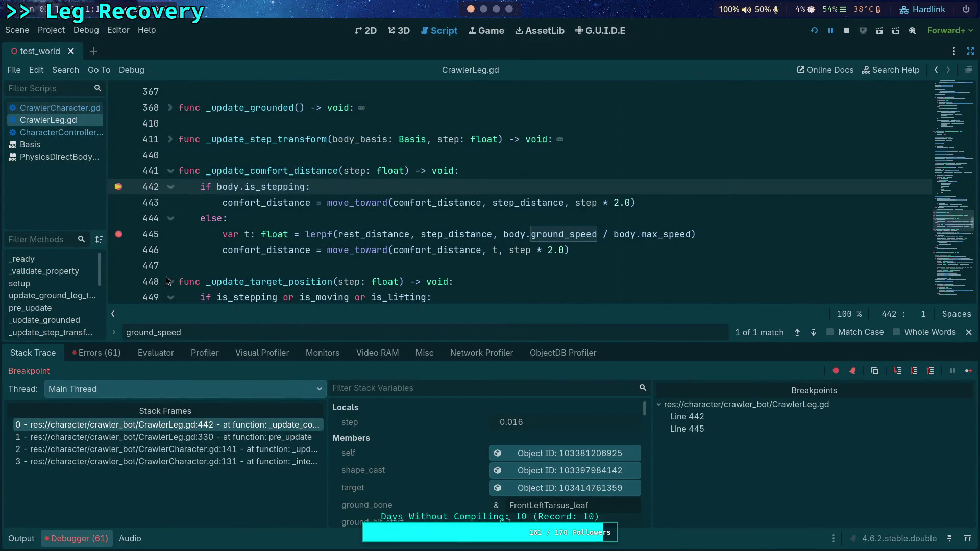
# Open the paused leg's body in the remote inspector to confirm Is Stepping is On
pyautogui.click(279, 187)
pyautogui.moveTo(267, 190)
pyautogui.scroll(-3, 481, 465)
pyautogui.moveTo(458, 343); pyautogui.dragTo(458, 267)
pyautogui.scroll(-10, 449, 416)
pyautogui.click(526, 384)
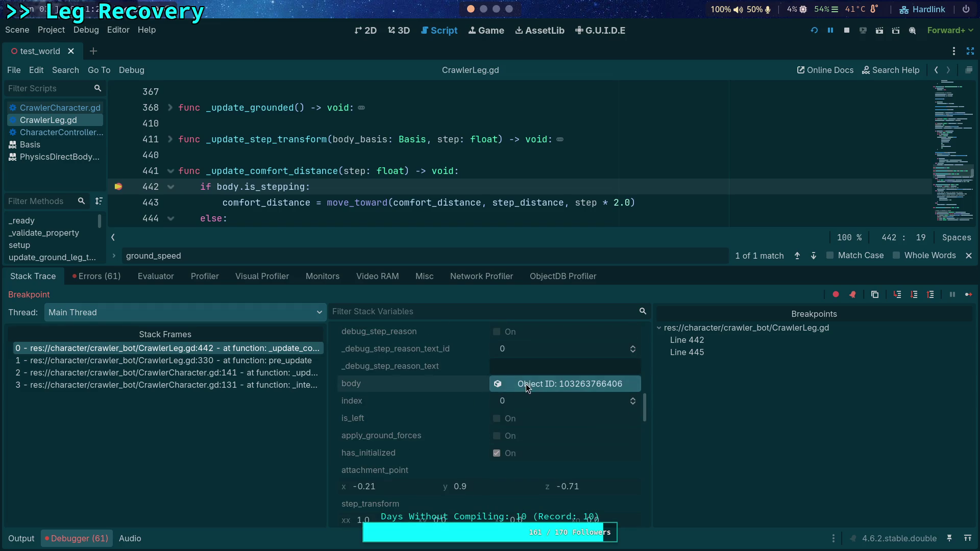
pyautogui.click(970, 51)
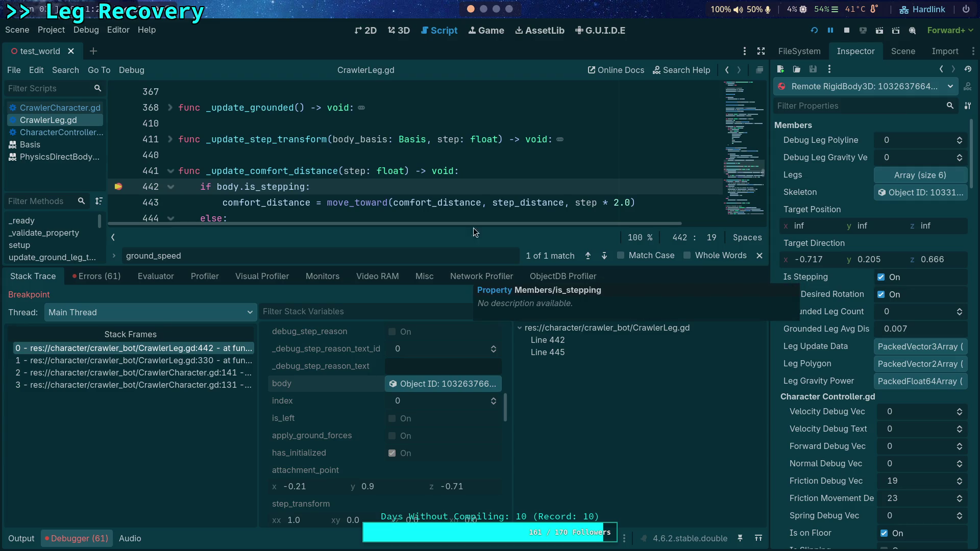
pyautogui.click(60, 108)
# Search CrawlerCharacter.gd for is_stepping and cycle matches back to its getter on line 70
pyautogui.click(340, 188)
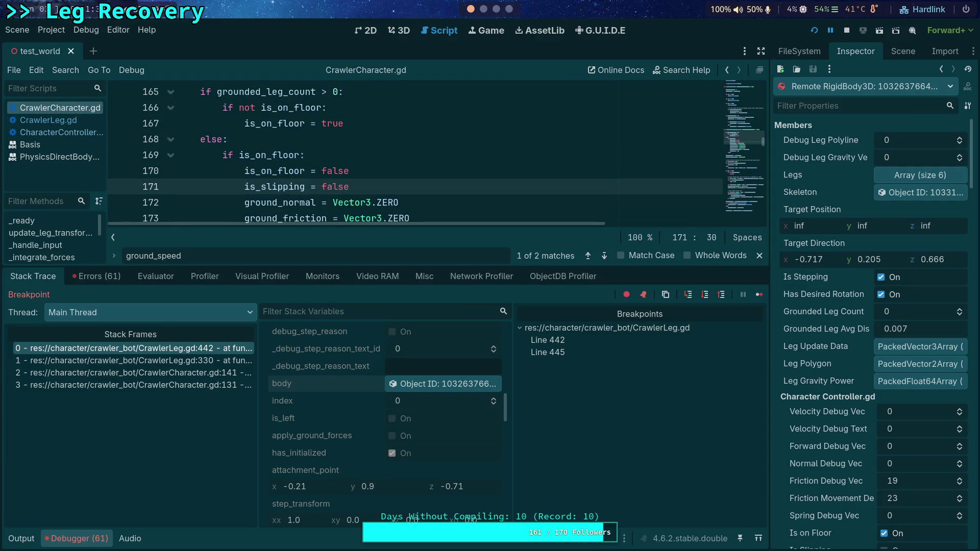
pyautogui.hotkey('ctrl', 'f')
pyautogui.write('is_stepping')
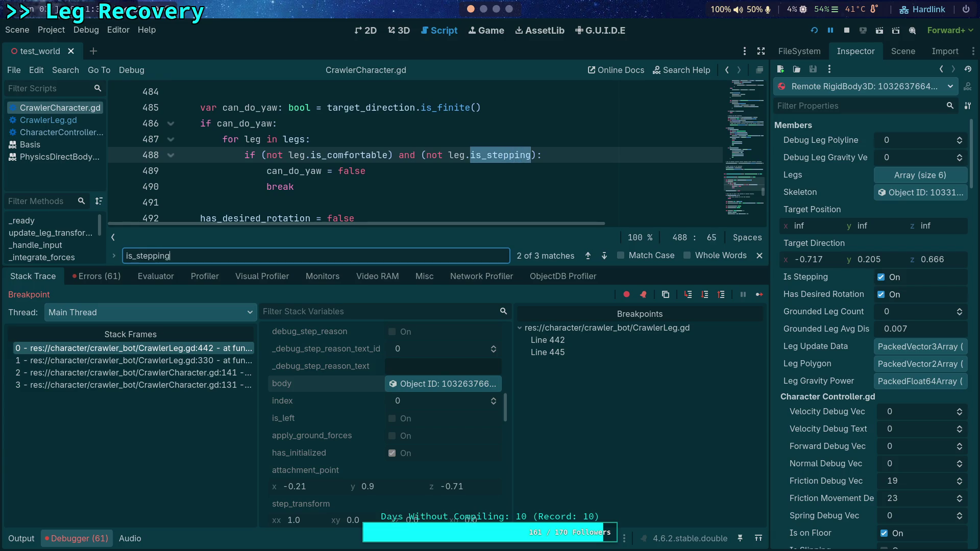
pyautogui.click(605, 256)
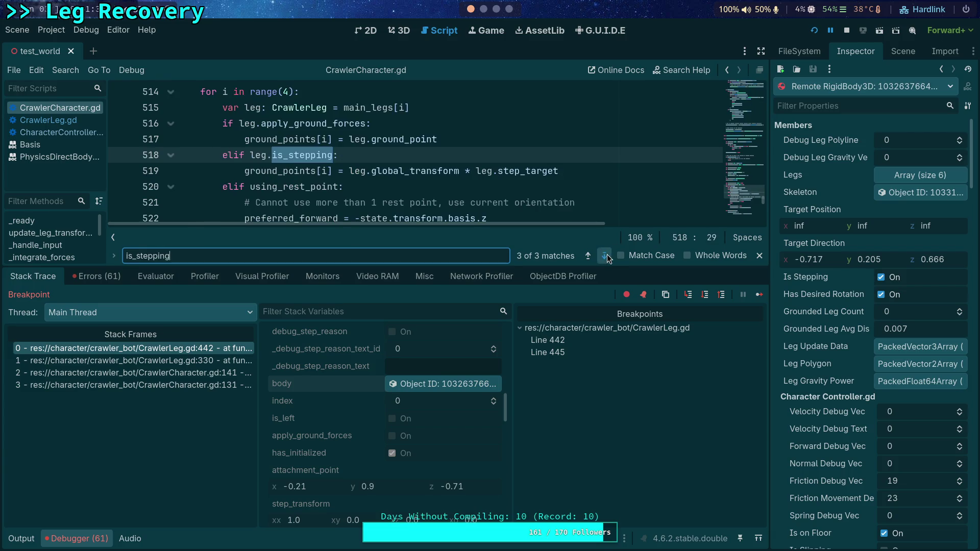
pyautogui.click(605, 255)
pyautogui.scroll(-1, 403, 185)
pyautogui.scroll(1, 369, 174)
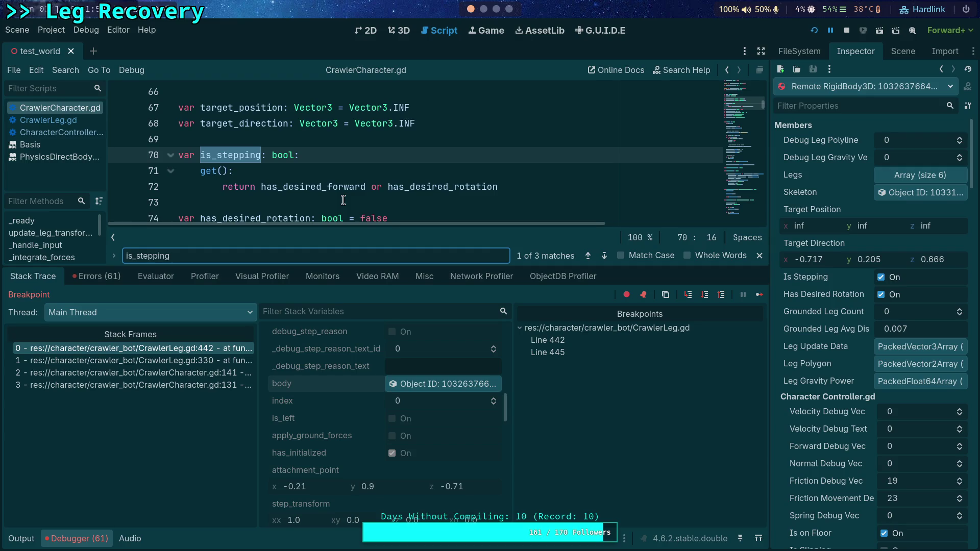
# Collapse the Debugger panel and reach the is_stepping check on line 488 in _solve_rotation
pyautogui.scroll(-1, 289, 178)
pyautogui.scroll(-1, 289, 179)
pyautogui.scroll(1, 289, 178)
pyautogui.scroll(-3, 290, 178)
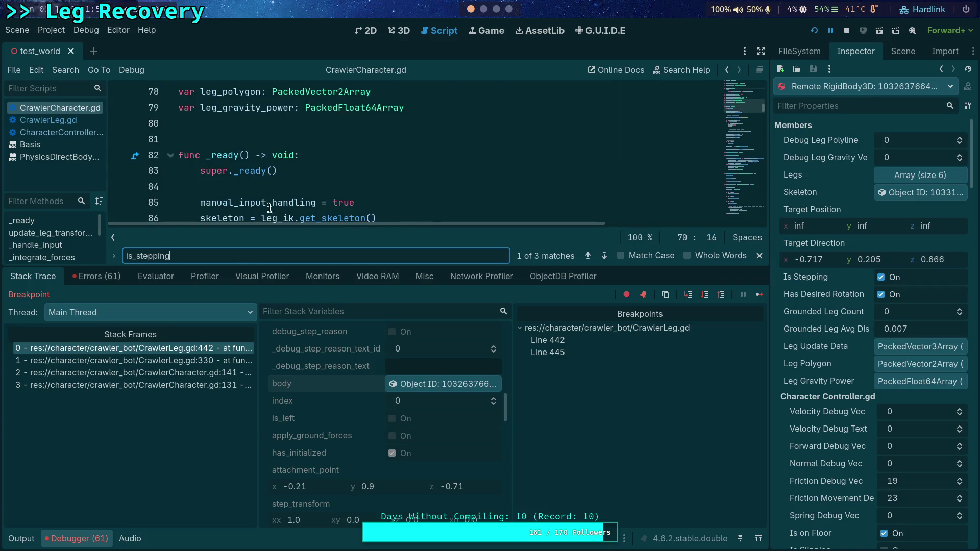
pyautogui.click(97, 540)
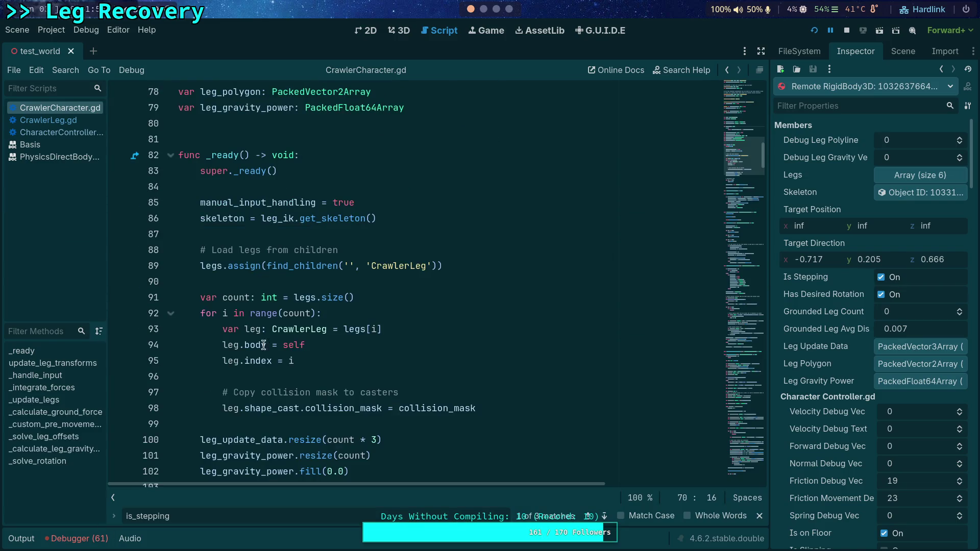
pyautogui.click(605, 517)
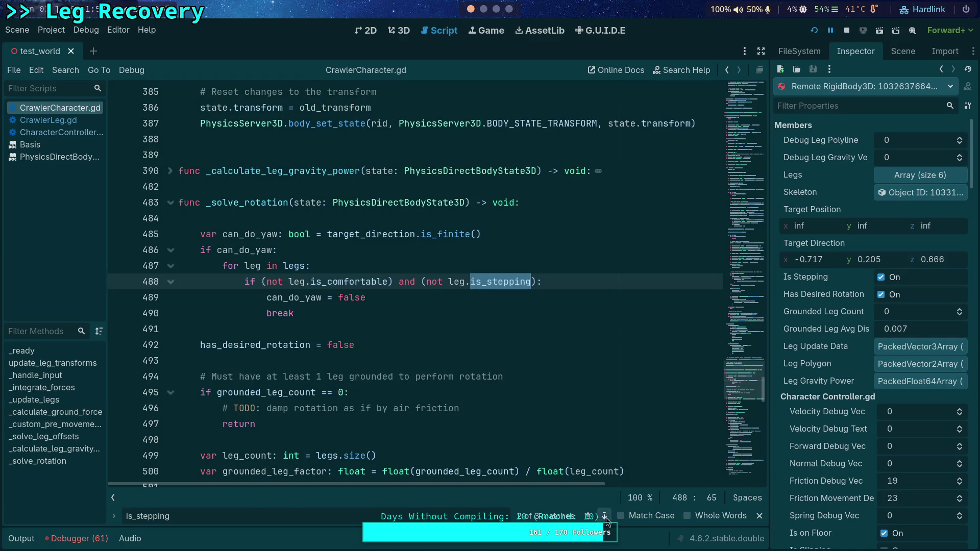
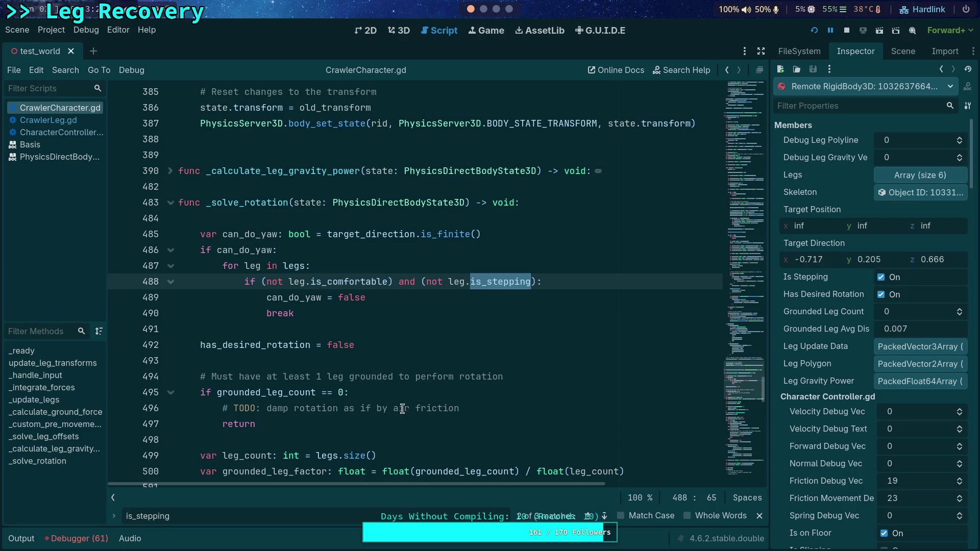
# Jump to the is_stepping definition, then show the paused game's stack trace in the Debugger
pyautogui.click(589, 516)
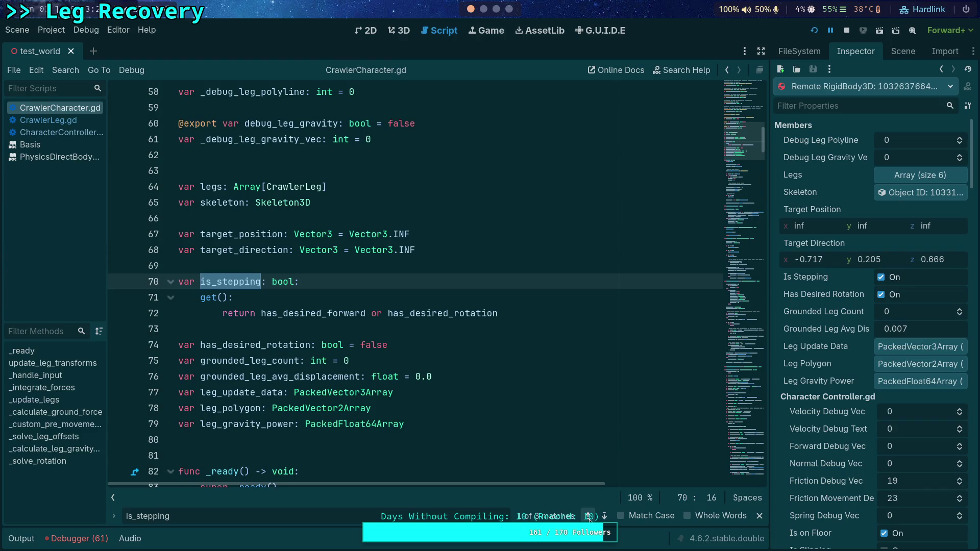
pyautogui.scroll(-3, 507, 343)
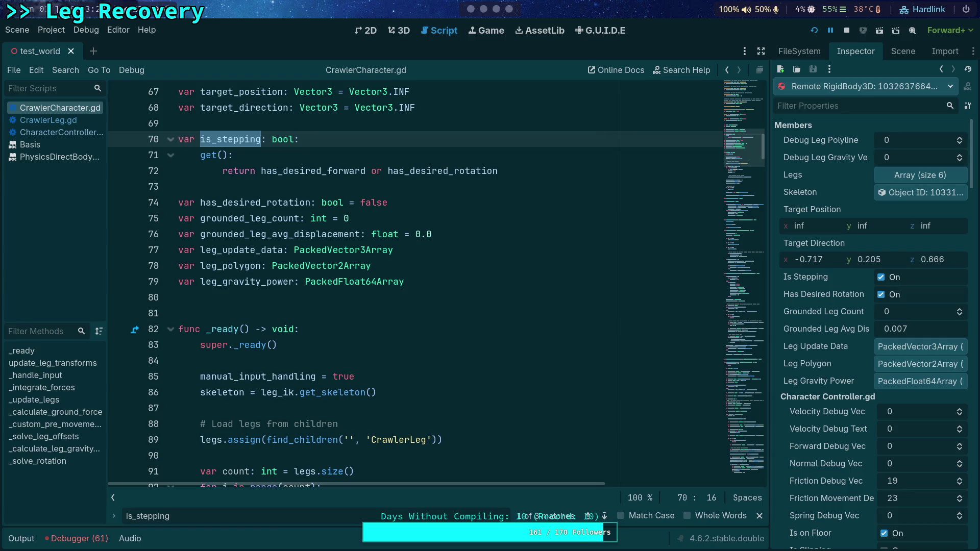
pyautogui.hotkey('alt', 'Tab')
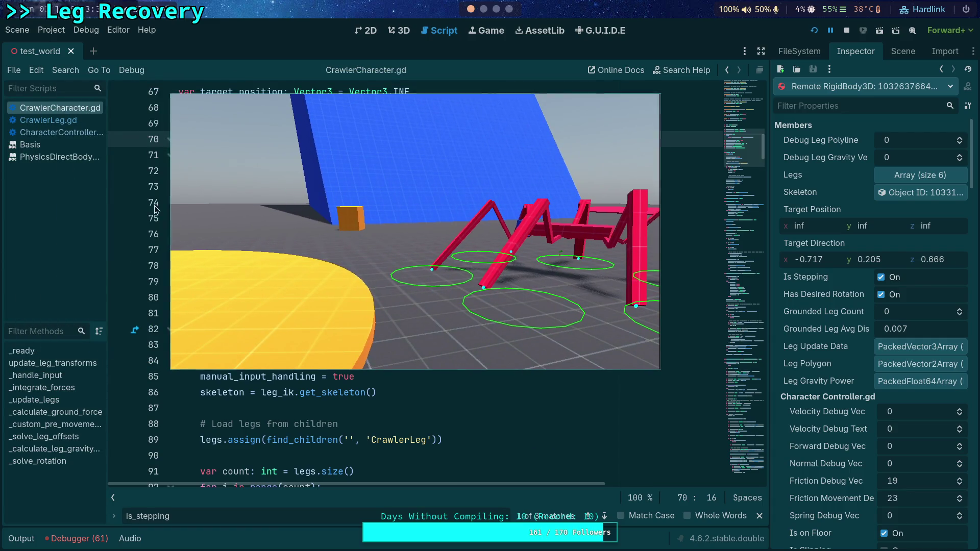
pyautogui.click(89, 540)
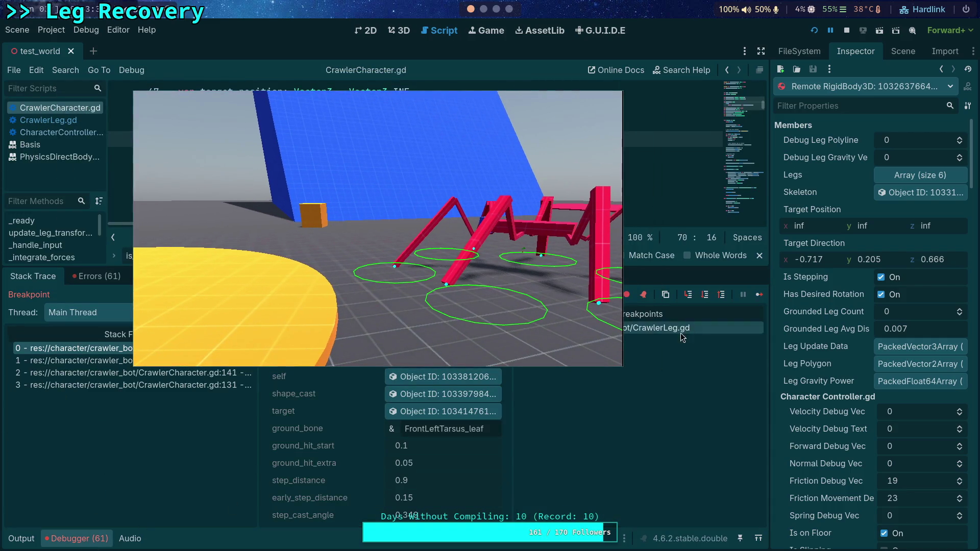
pyautogui.moveTo(514, 291); pyautogui.dragTo(412, 278)
# Remove the CrawlerLeg.gd breakpoints on lines 442 and 445
pyautogui.click(608, 340)
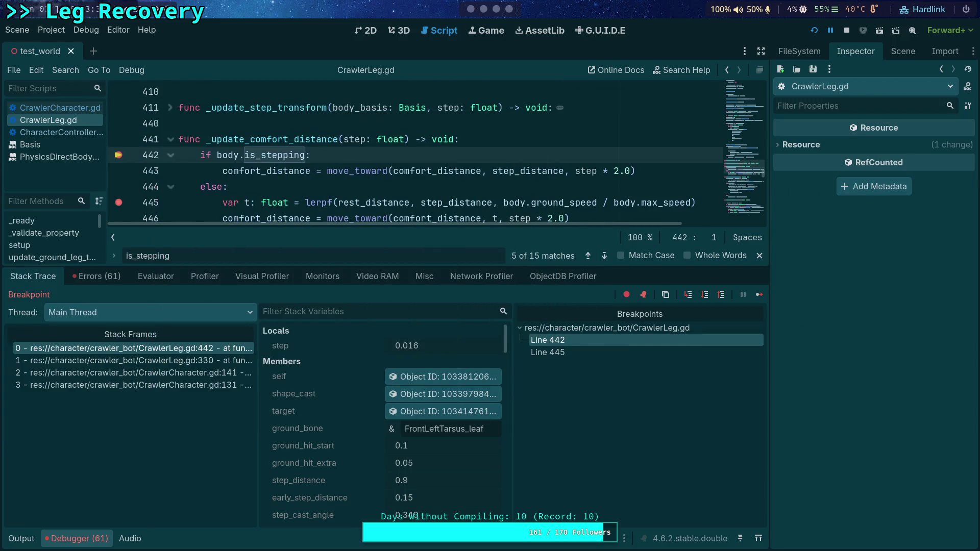
pyautogui.scroll(-1, 436, 220)
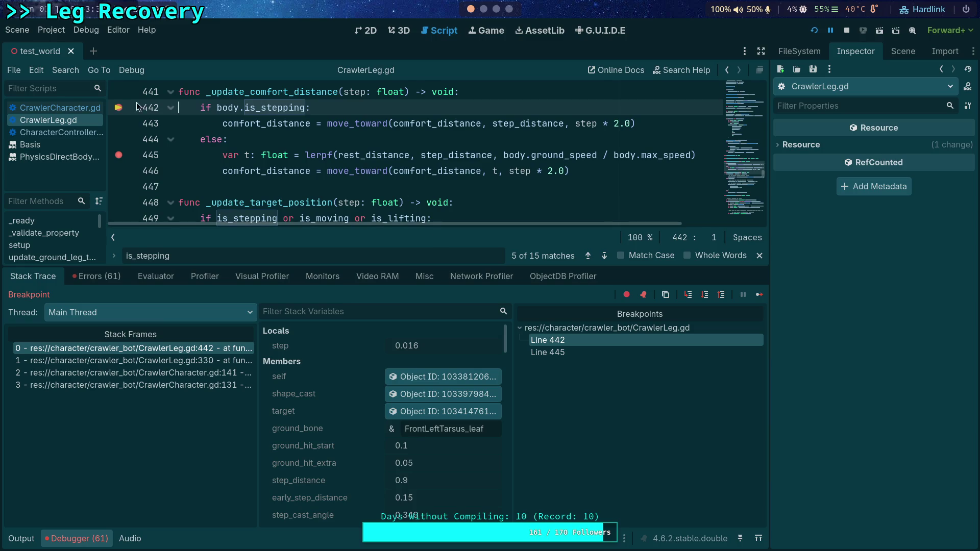
pyautogui.click(119, 108)
pyautogui.click(119, 155)
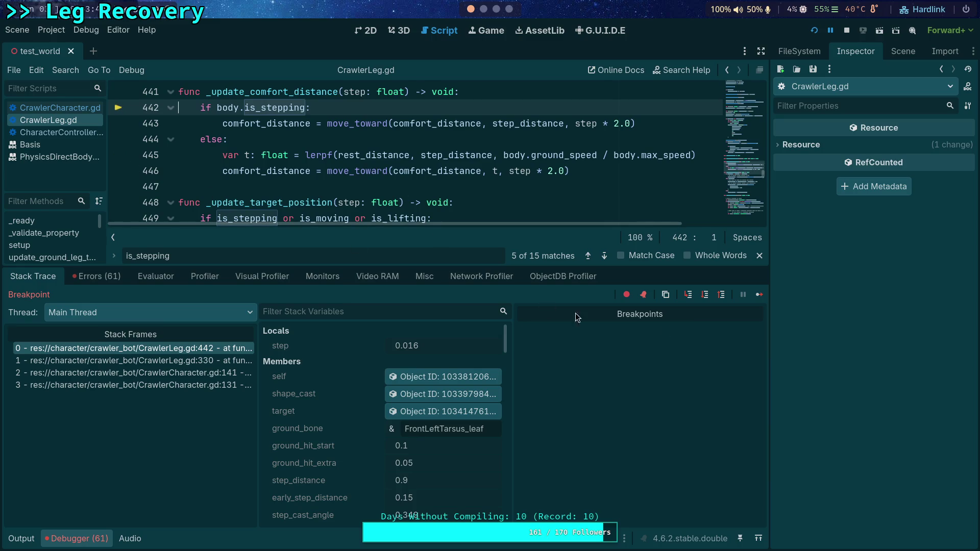
# Resume and then stop the game, returning to the 3D scene view
pyautogui.click(759, 301)
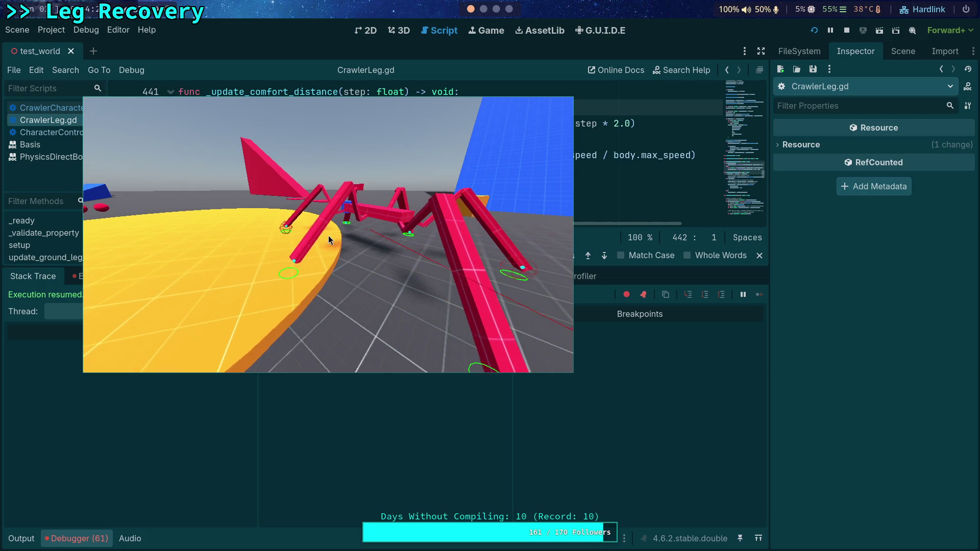
pyautogui.click(846, 31)
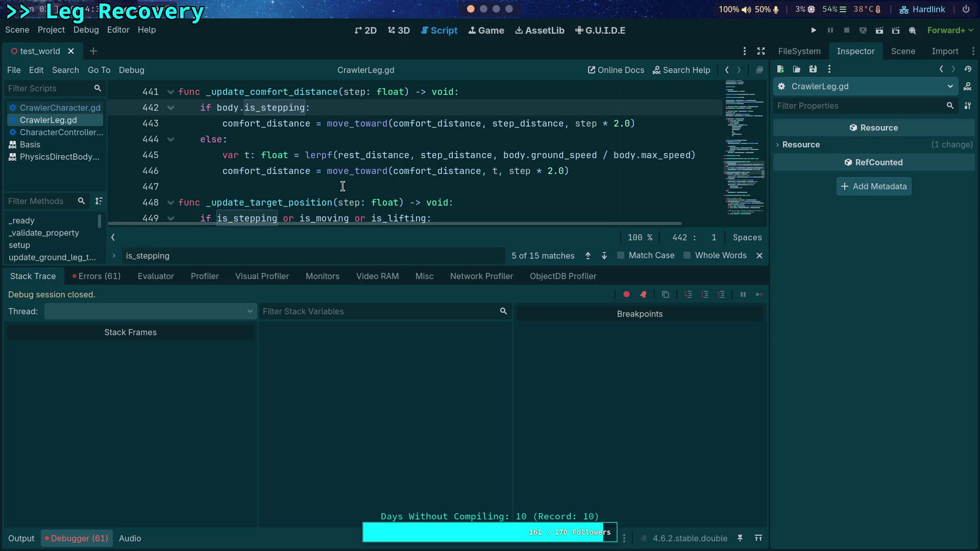
pyautogui.hotkey('ctrl', 'F2')
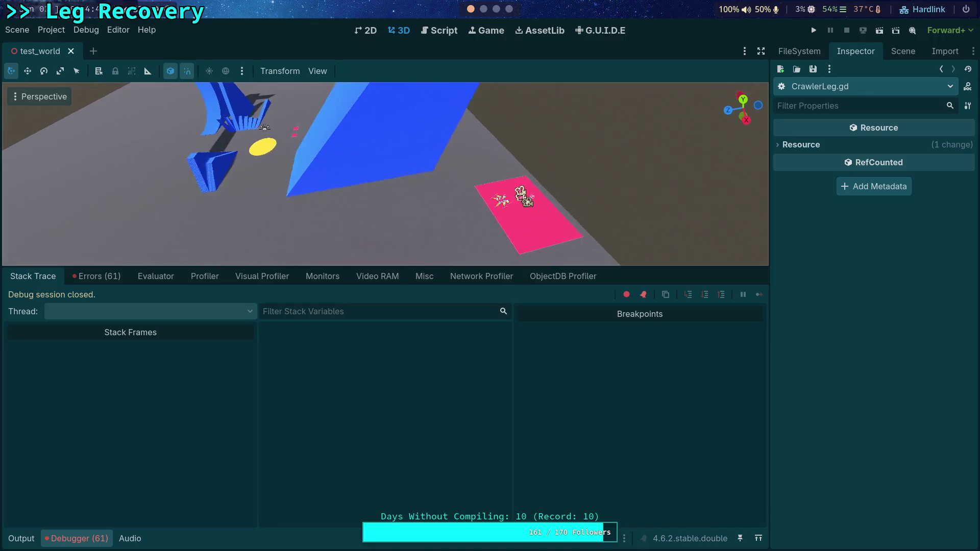
# Move CrawlerBot toward the blue objects and the Player off the pink platform
pyautogui.click(518, 207)
pyautogui.moveTo(512, 223)
pyautogui.mouseDown()
pyautogui.moveTo(337, 220)
pyautogui.moveTo(265, 181)
pyautogui.moveTo(281, 182)
pyautogui.mouseUp()
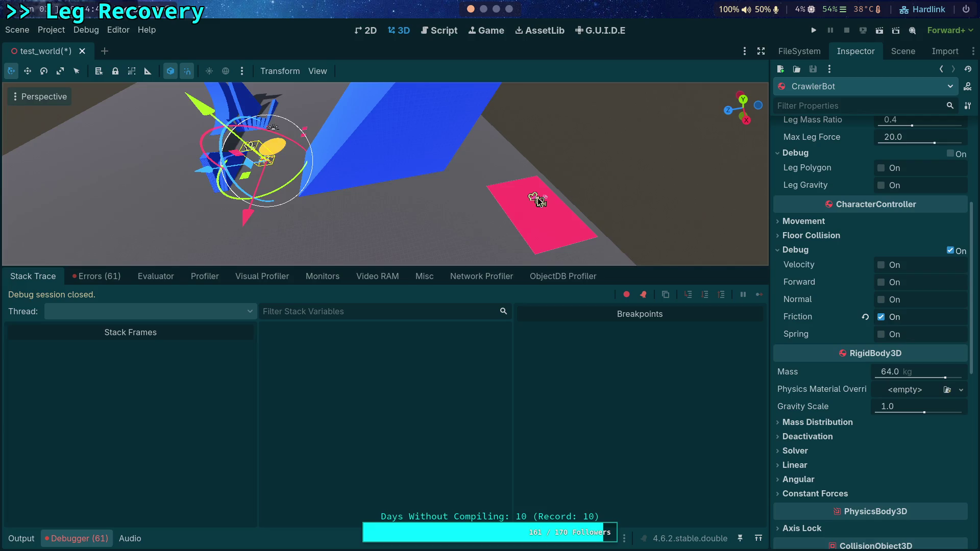
pyautogui.click(540, 199)
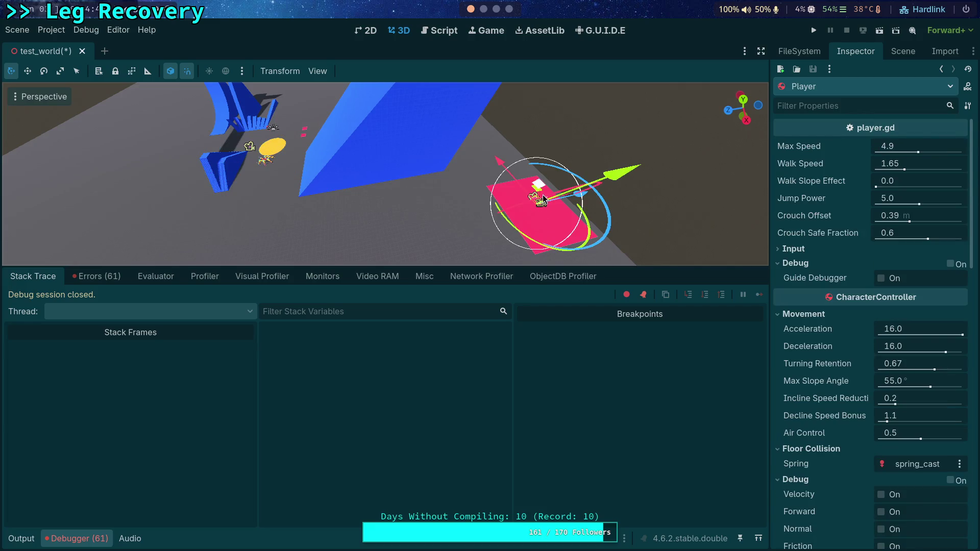
pyautogui.moveTo(586, 200)
pyautogui.mouseDown()
pyautogui.moveTo(400, 222)
pyautogui.moveTo(255, 209)
pyautogui.moveTo(420, 210)
pyautogui.moveTo(401, 157)
pyautogui.mouseUp()
# Select CrawlerBot on the yellow disc and run the test scene with Friction debug on
pyautogui.click(420, 210)
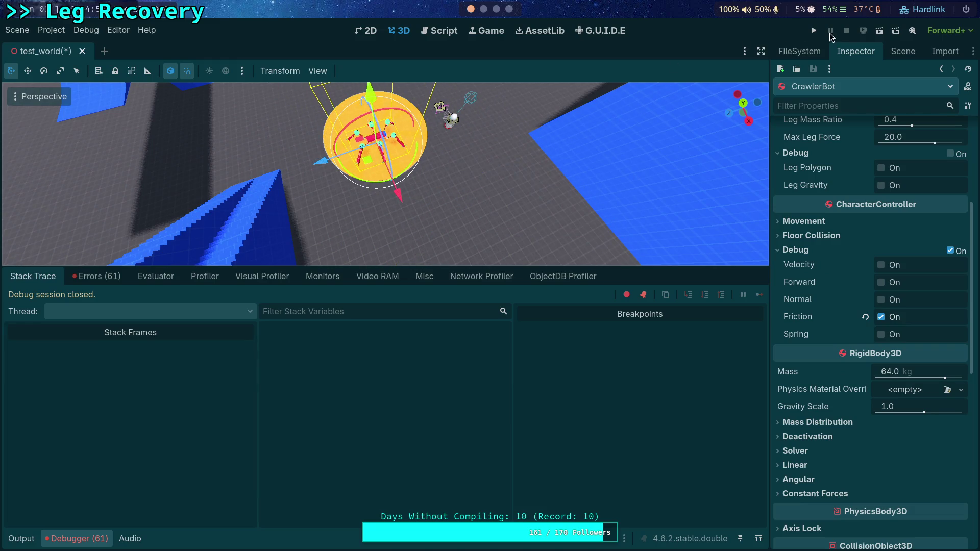
pyautogui.click(814, 31)
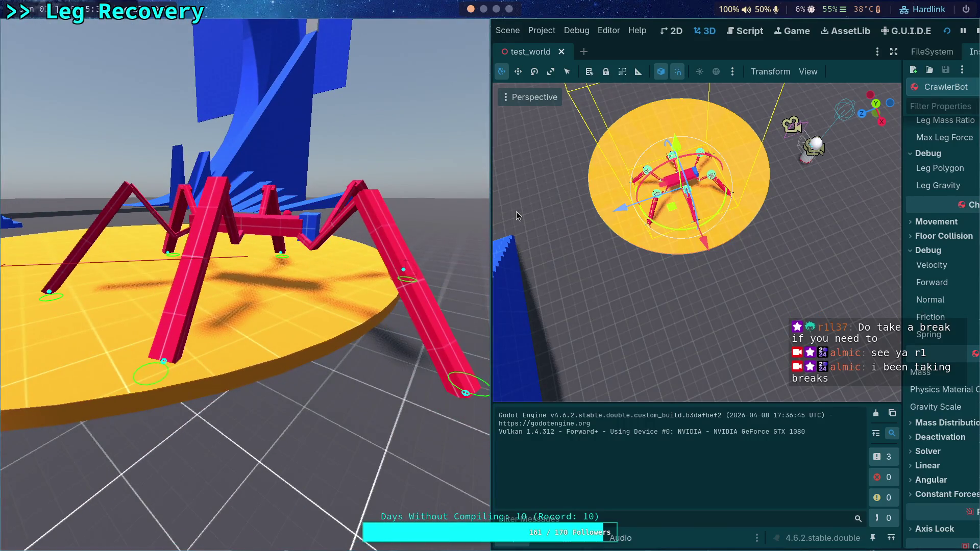
pyautogui.click(746, 30)
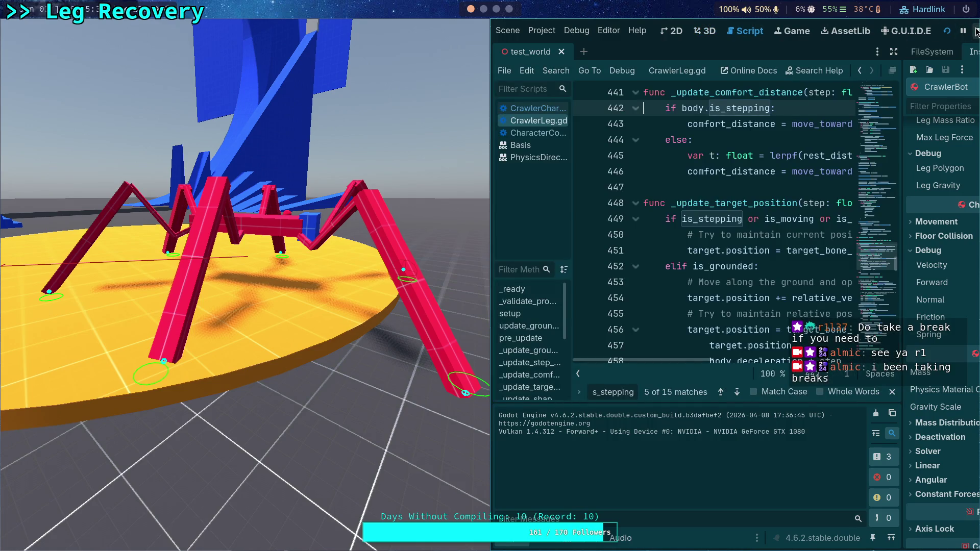
# Close the running game and return to is_stepping in CrawlerCharacter.gd
pyautogui.click(976, 31)
pyautogui.scroll(-4, 363, 360)
pyautogui.scroll(-5, 364, 361)
pyautogui.scroll(5, 363, 360)
pyautogui.keyDown('ctrl'); pyautogui.click(364, 361); pyautogui.keyUp('ctrl')
pyautogui.scroll(-3, 367, 285)
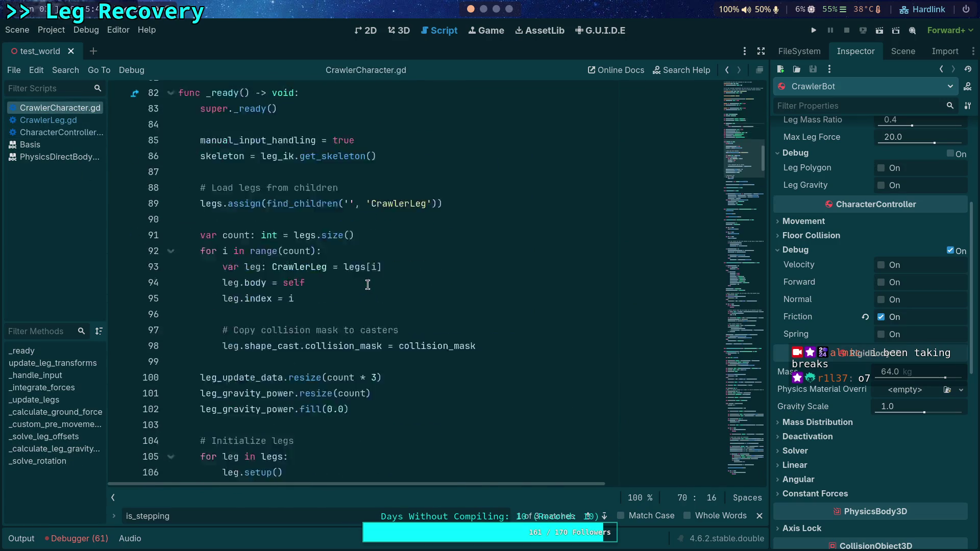
# Scroll CrawlerCharacter.gd from its end up to the per-leg ground force loop
pyautogui.click(743, 466)
pyautogui.moveTo(744, 466); pyautogui.dragTo(733, 395)
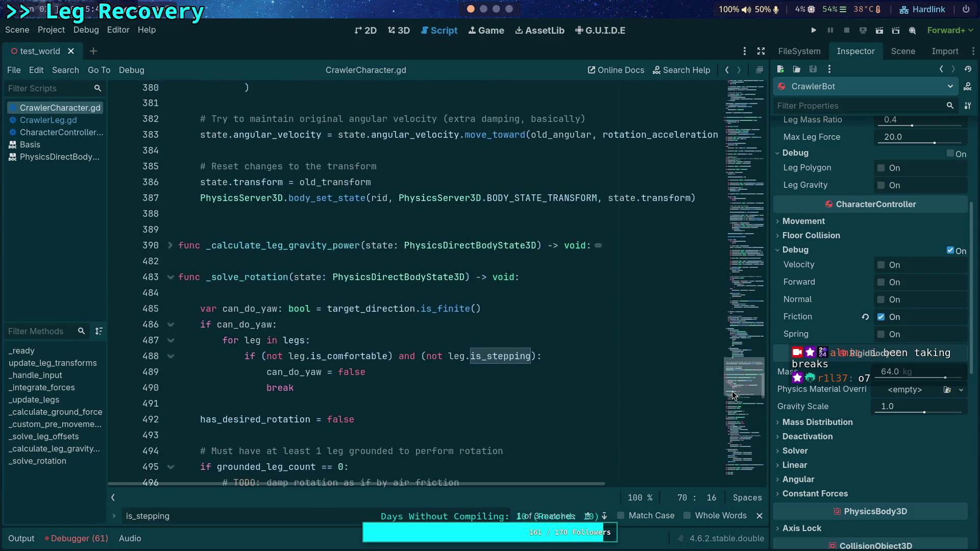
pyautogui.scroll(10, 170, 285)
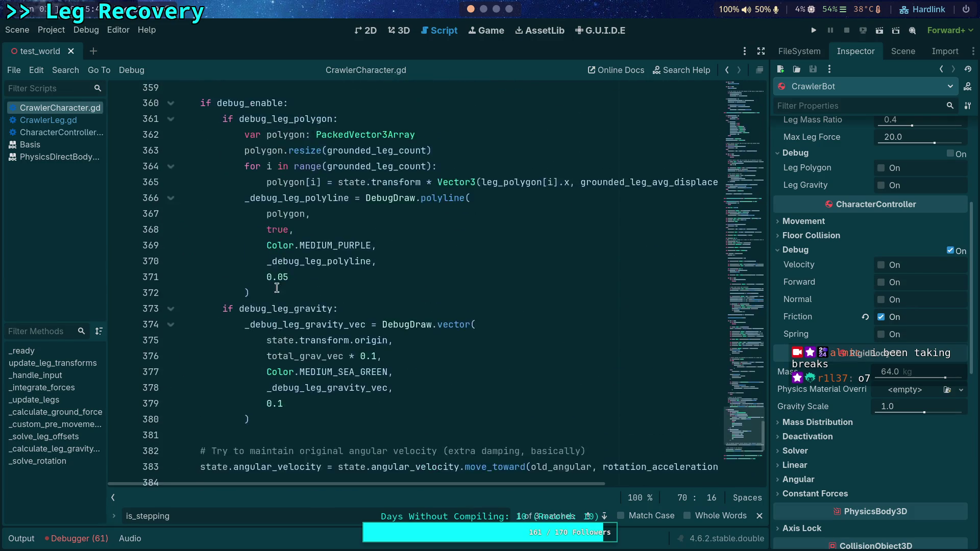
pyautogui.scroll(7, 288, 289)
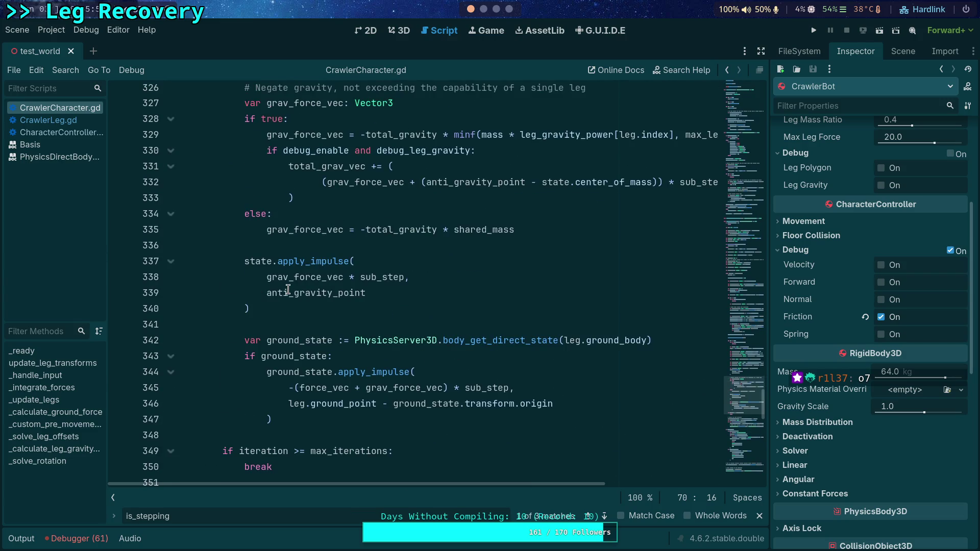
pyautogui.scroll(1, 289, 289)
pyautogui.scroll(-5, 288, 290)
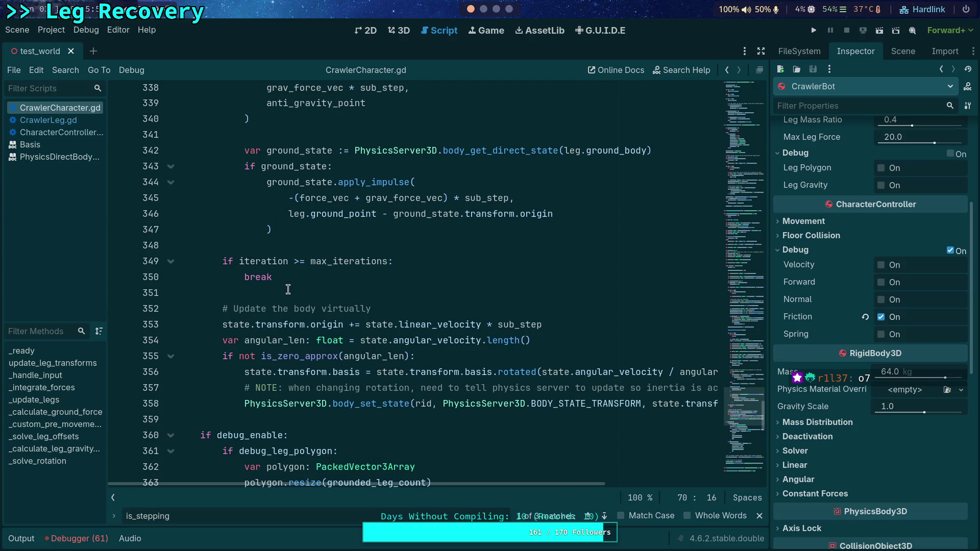
pyautogui.scroll(20, 288, 290)
pyautogui.scroll(18, 209, 247)
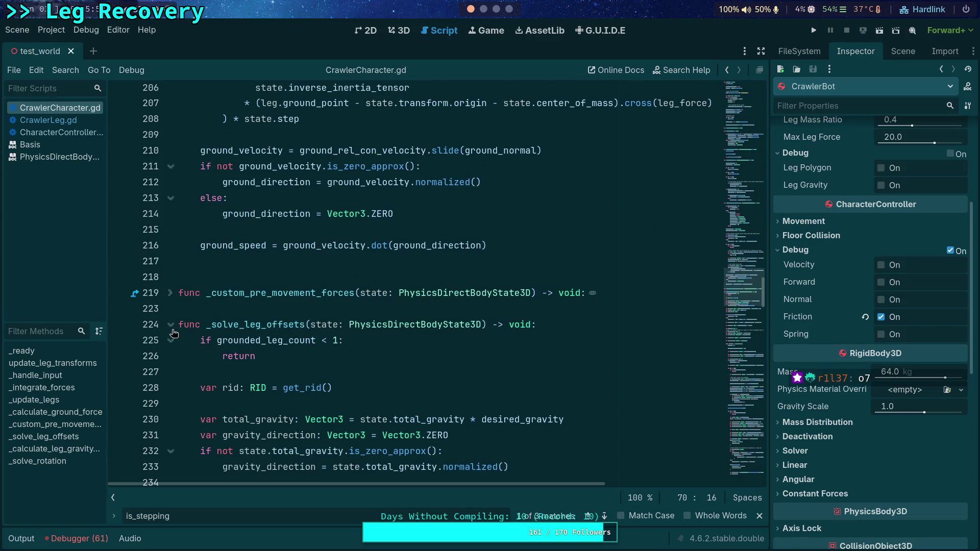
# Fold _solve_leg_offsets, hide the scripts panel, and rerun the test scene
pyautogui.click(173, 329)
pyautogui.scroll(3, 388, 299)
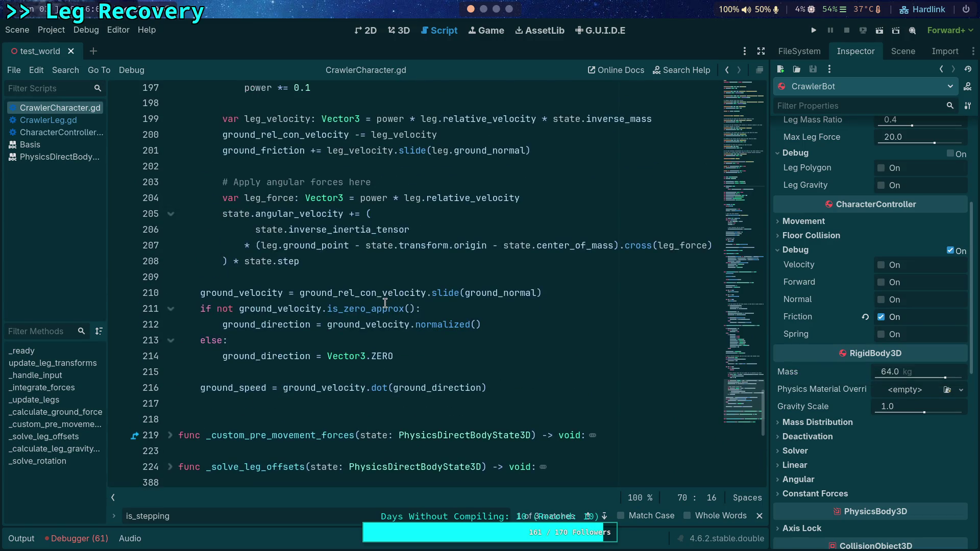
pyautogui.scroll(3, 388, 306)
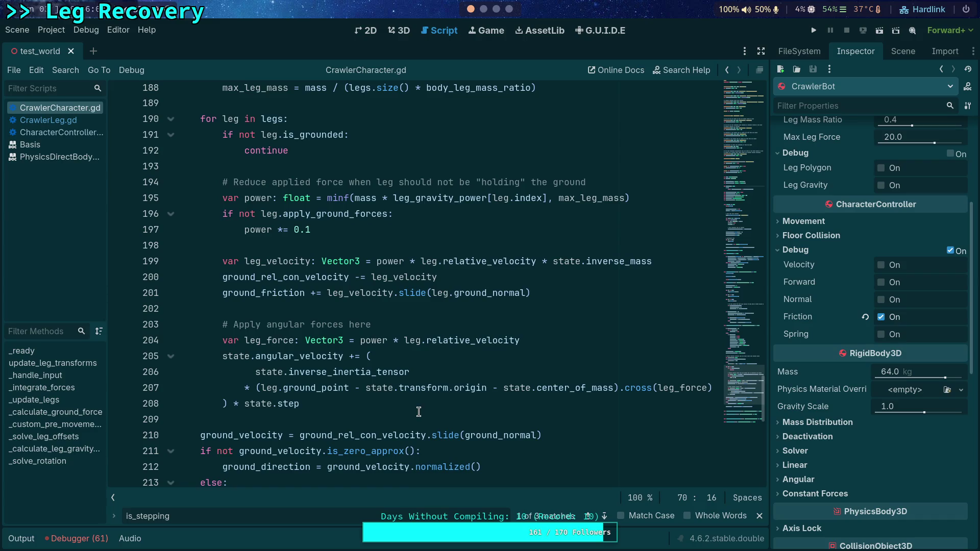
pyautogui.click(114, 498)
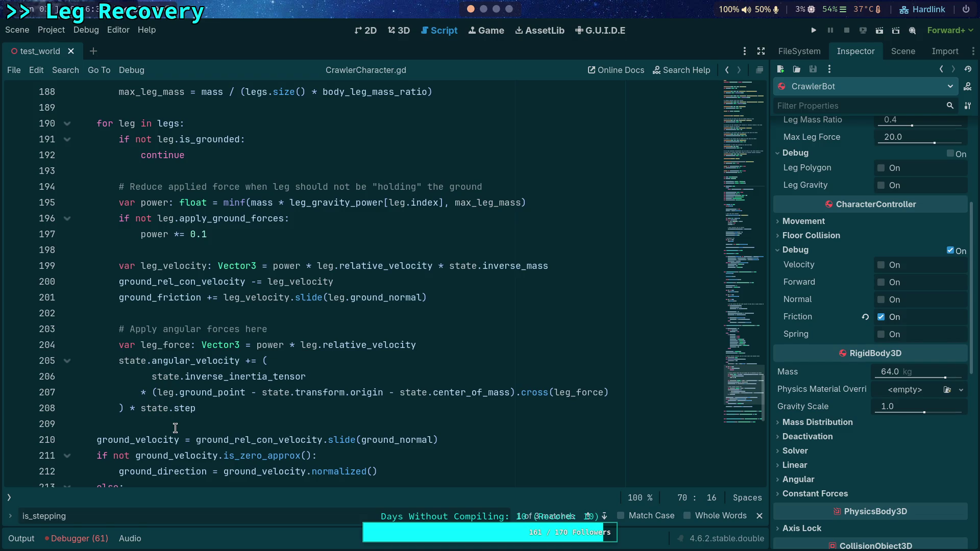
pyautogui.click(814, 30)
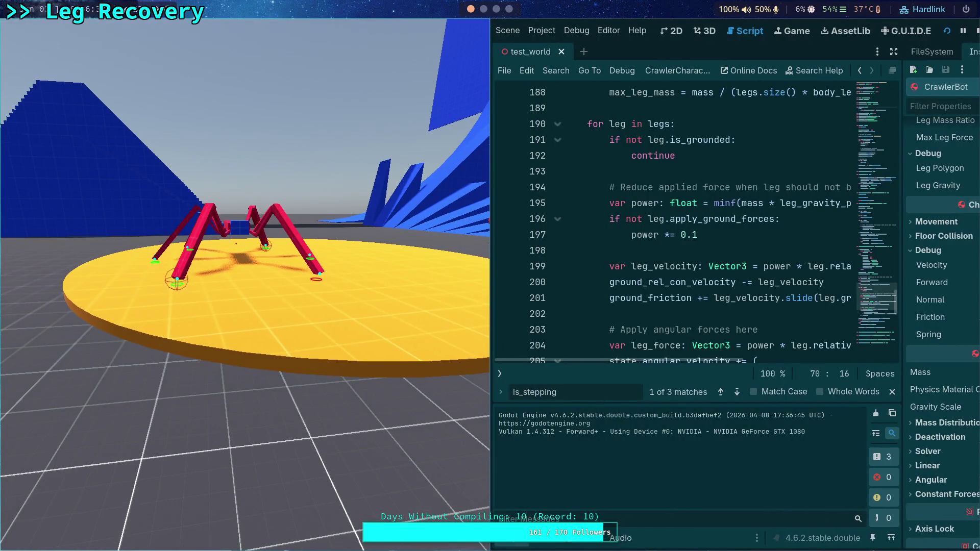
# Advance the game a few physics ticks, then hide the game window
pyautogui.press('.')
pyautogui.press('.')
pyautogui.press('.')
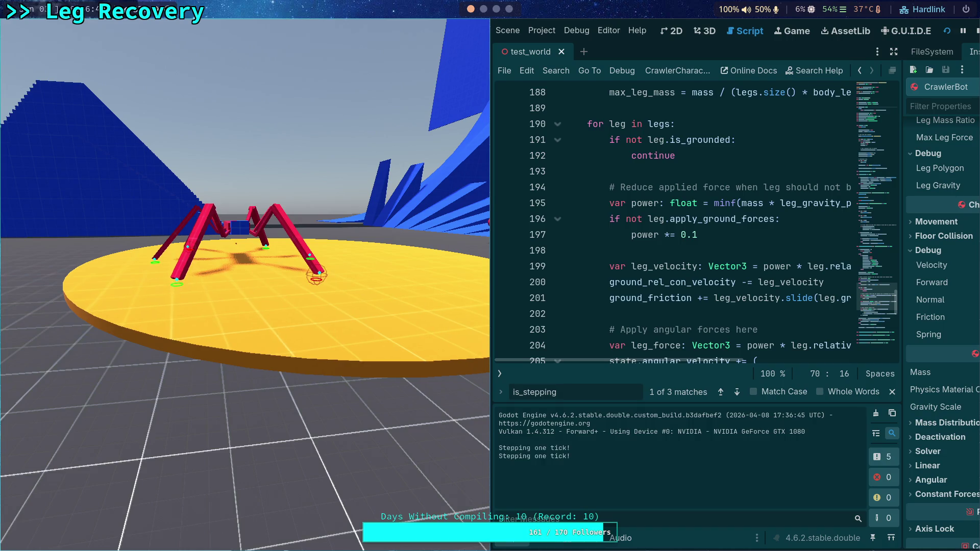
pyautogui.press('.')
pyautogui.press('.')
pyautogui.press('.')
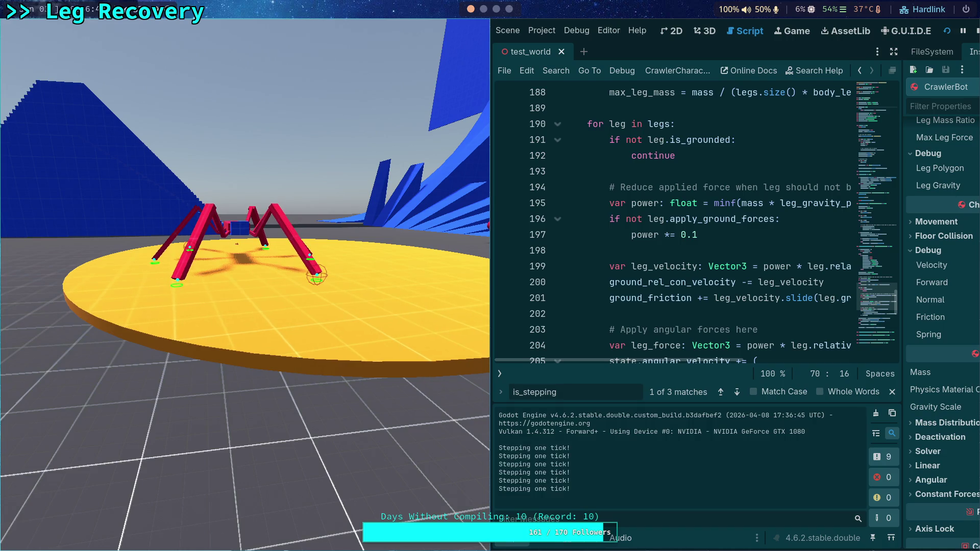
pyautogui.press('.')
pyautogui.press('.')
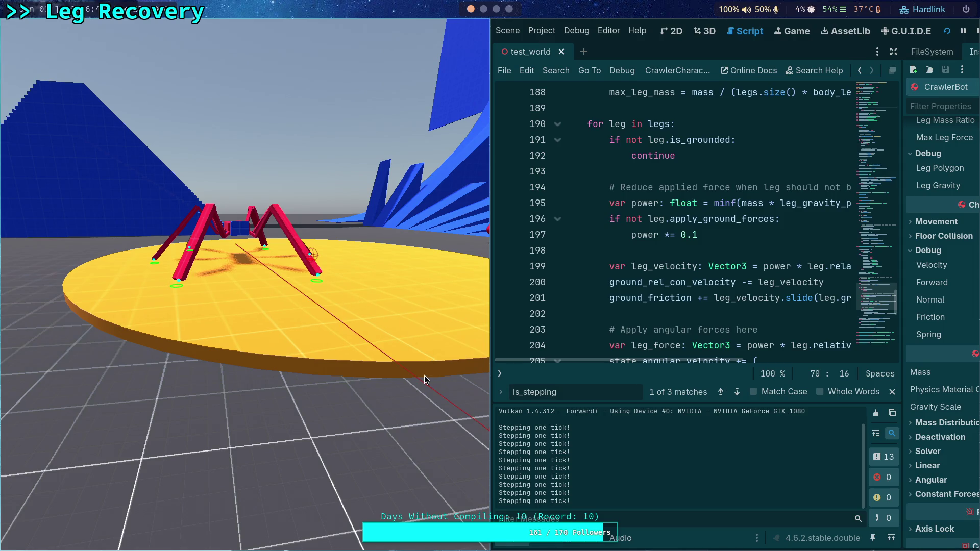
pyautogui.press('super+shift+s')
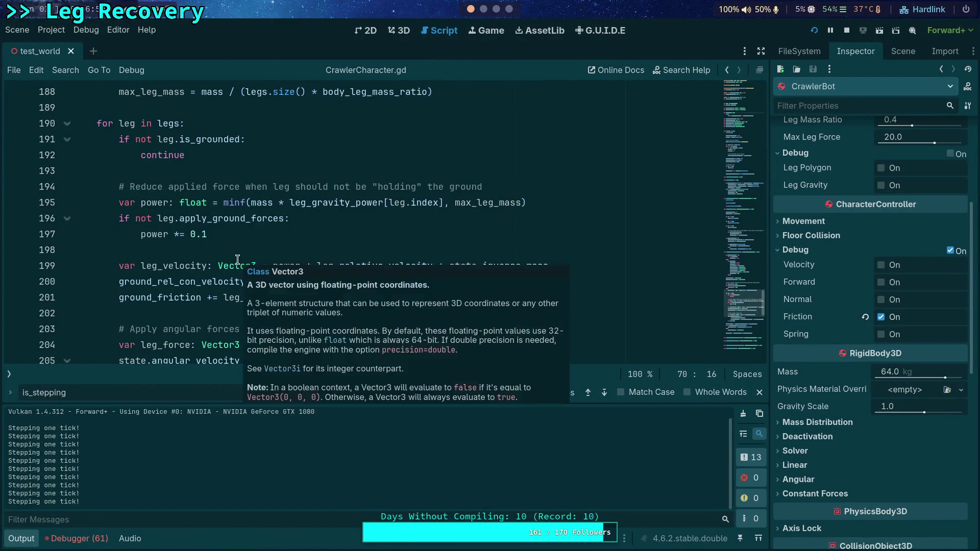
# Scroll to the leg loop and set a breakpoint on line 195's power calculation
pyautogui.scroll(-1, 238, 260)
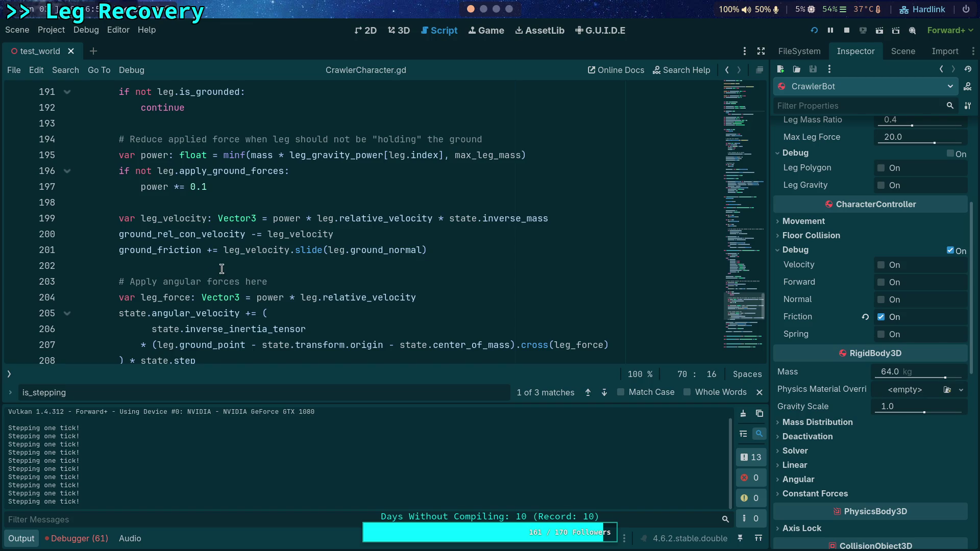
pyautogui.scroll(-1, 231, 260)
pyautogui.scroll(3, 175, 215)
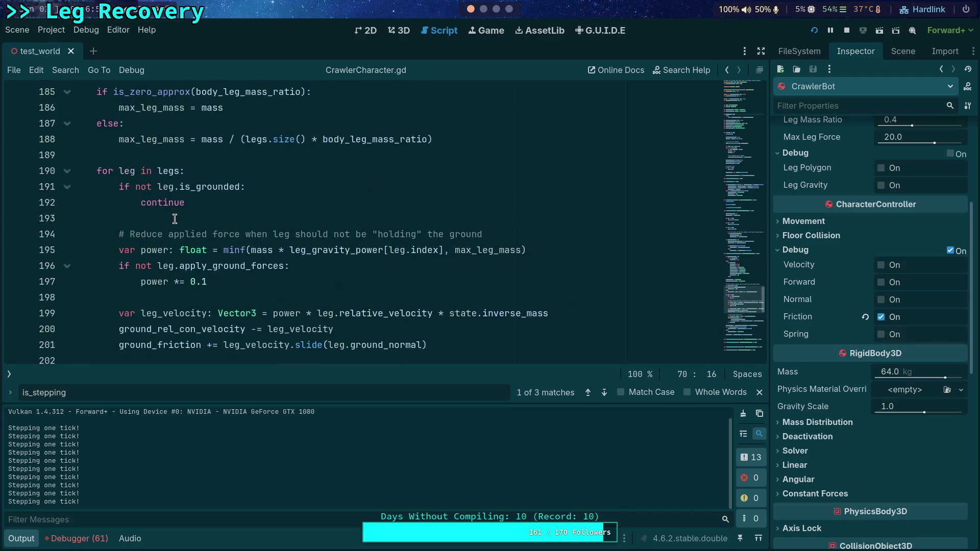
pyautogui.scroll(-1, 173, 213)
pyautogui.click(15, 204)
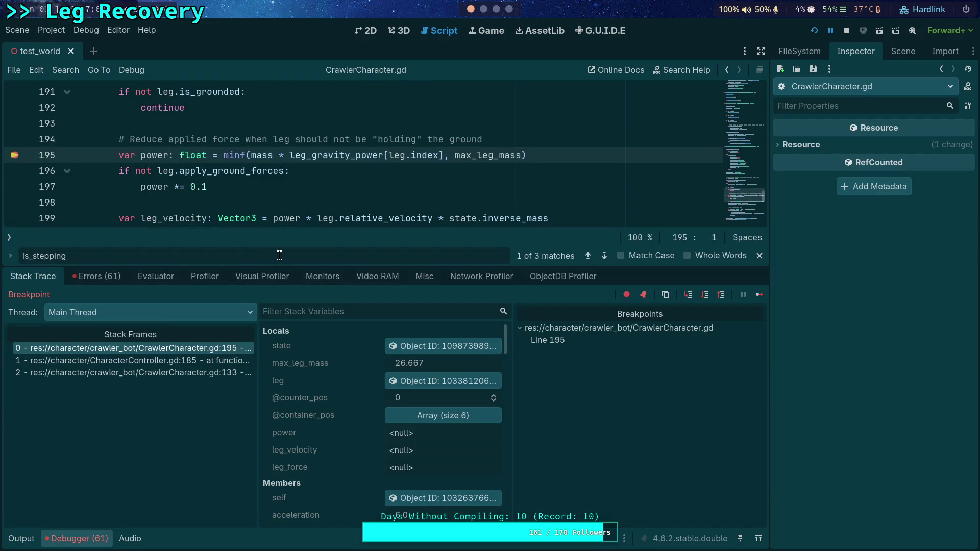
# Give the code editor more vertical room and scroll around the leg force loop
pyautogui.moveTo(291, 267); pyautogui.dragTo(293, 281)
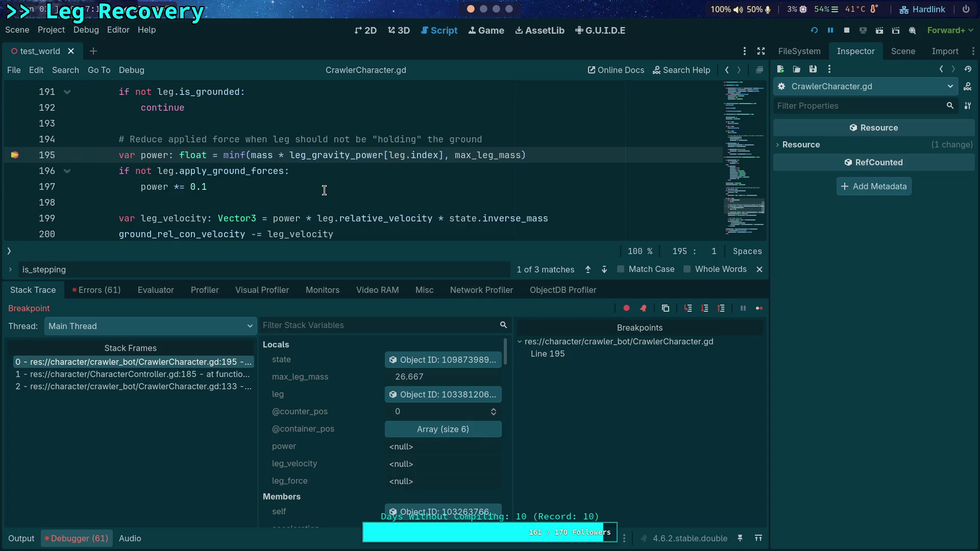
pyautogui.moveTo(358, 278); pyautogui.dragTo(358, 333)
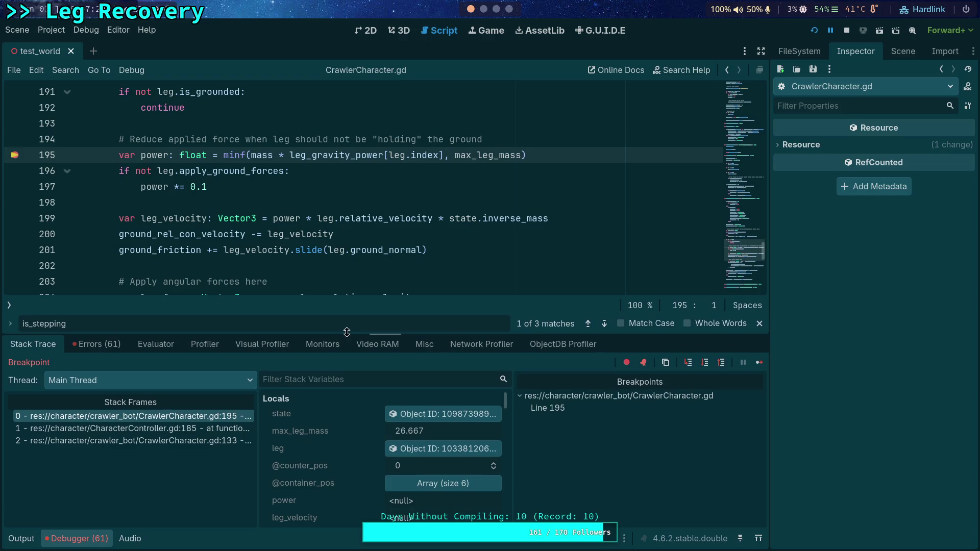
pyautogui.moveTo(318, 160)
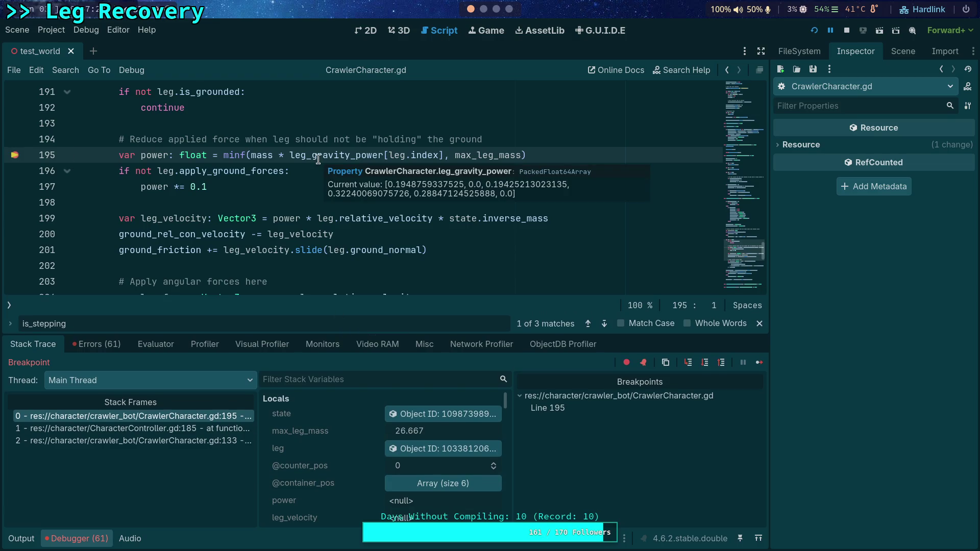
pyautogui.scroll(2, 266, 235)
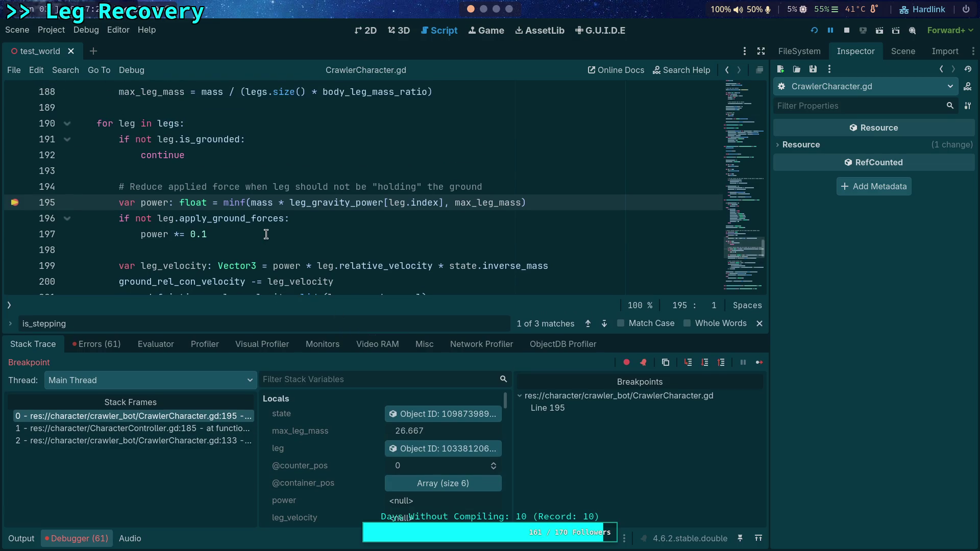
pyautogui.scroll(3, 266, 234)
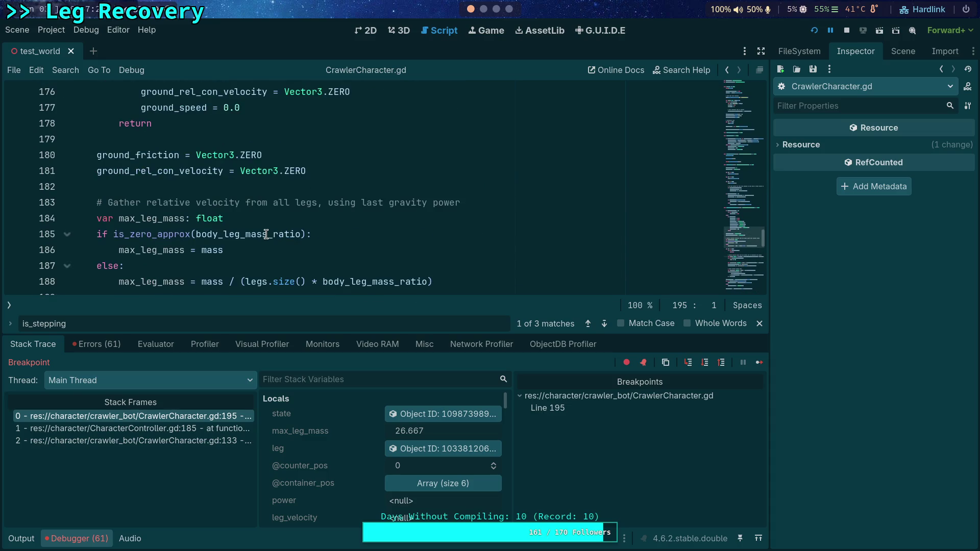
pyautogui.scroll(8, 266, 234)
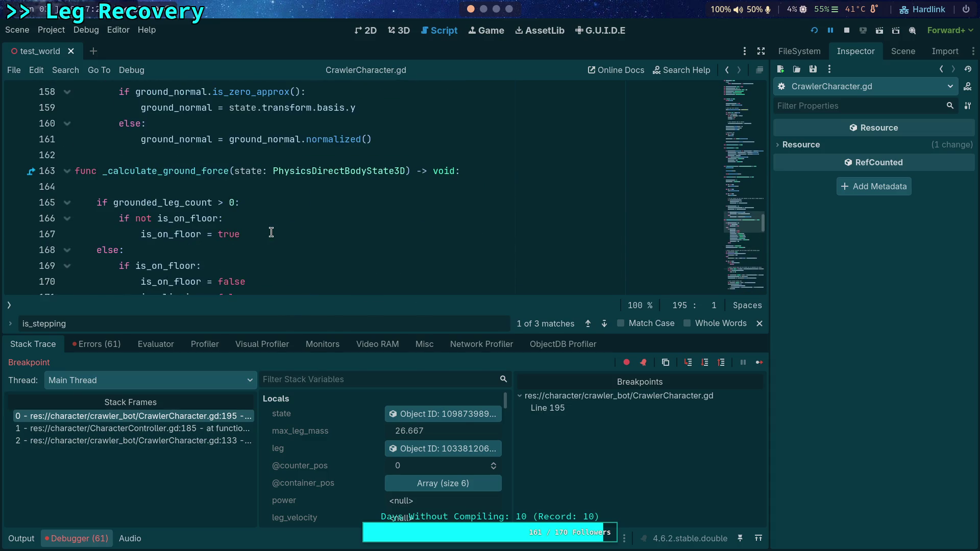
pyautogui.scroll(-17, 257, 227)
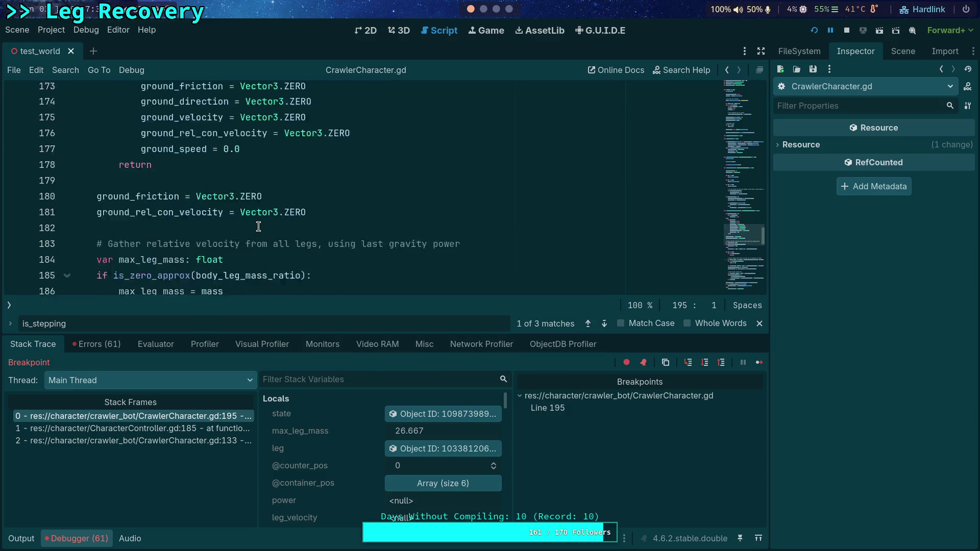
pyautogui.scroll(-5, 259, 227)
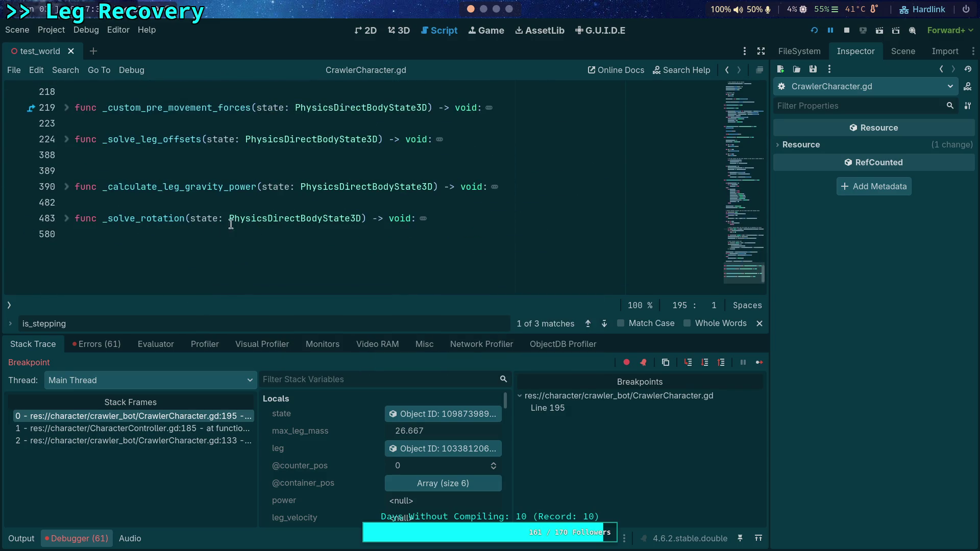
pyautogui.scroll(1, 160, 211)
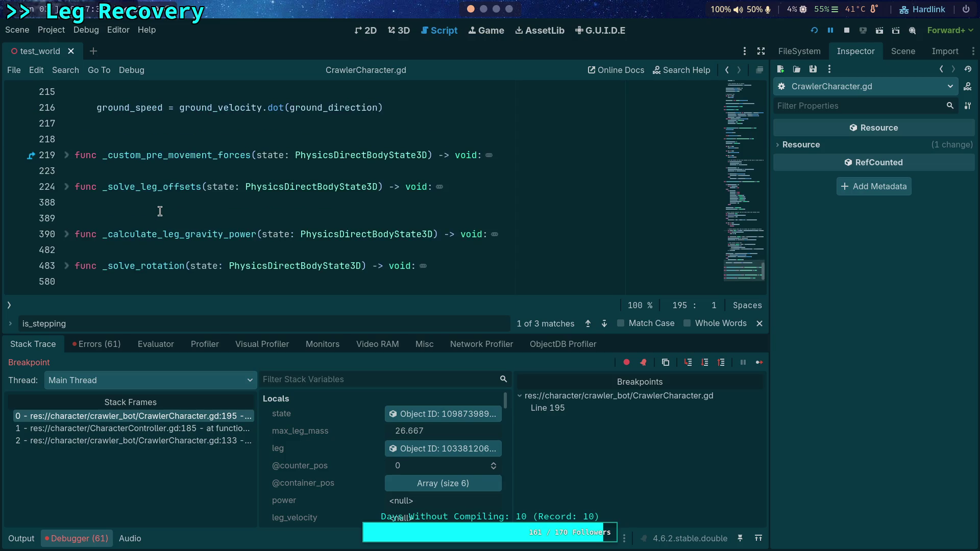
# Expand _custom_pre_movement_forces and bring back the stack trace and local variables
pyautogui.click(67, 157)
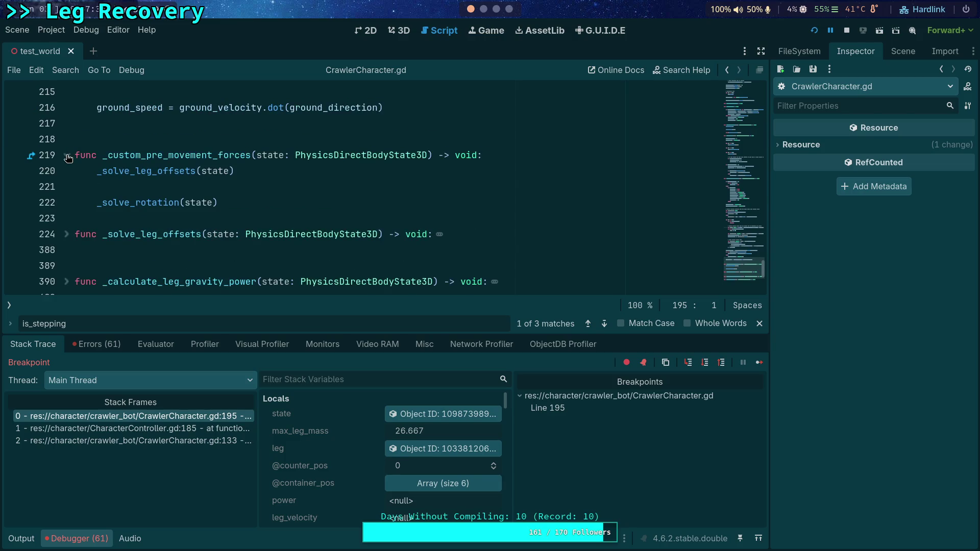
pyautogui.scroll(3, 195, 178)
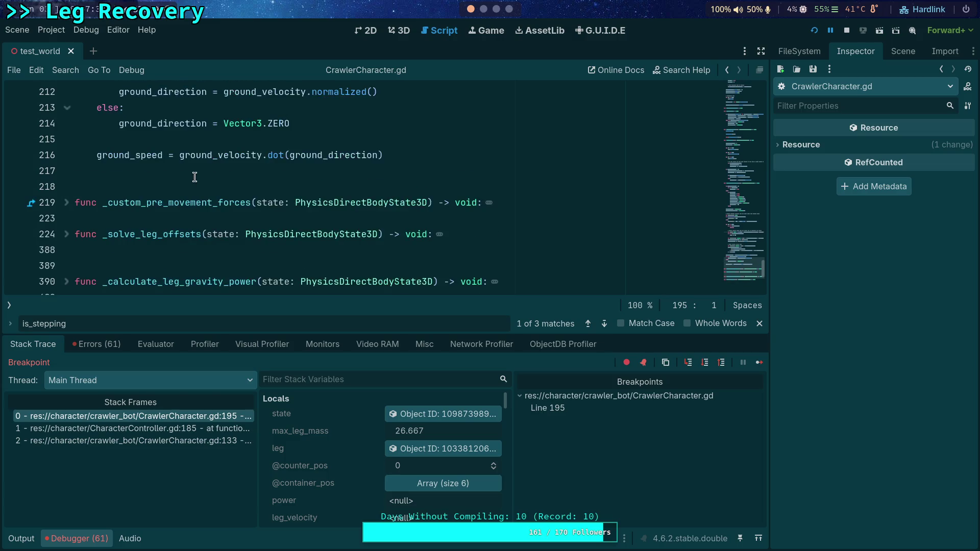
pyautogui.hotkey('ctrl', 'j')
pyautogui.scroll(7, 241, 313)
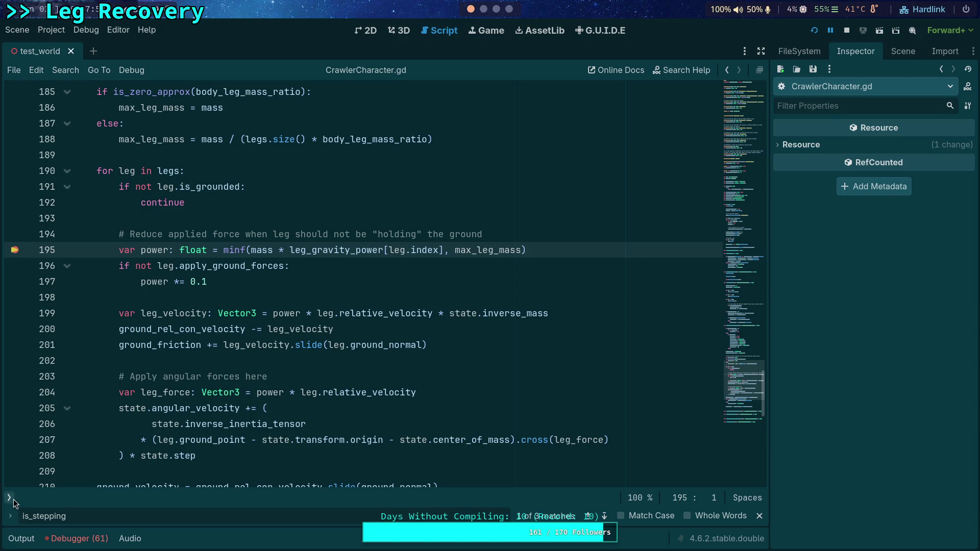
pyautogui.click(82, 538)
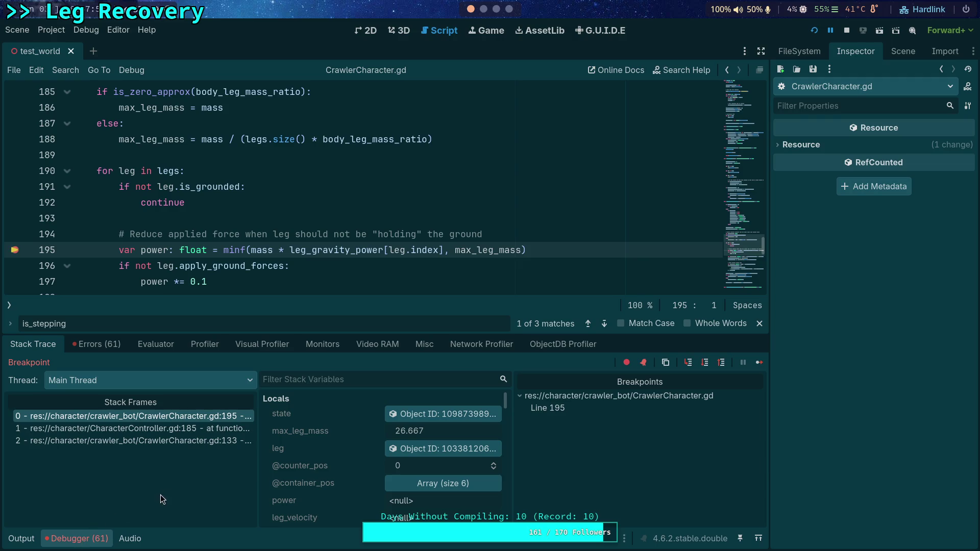
pyautogui.scroll(-2, 300, 215)
pyautogui.moveTo(354, 159)
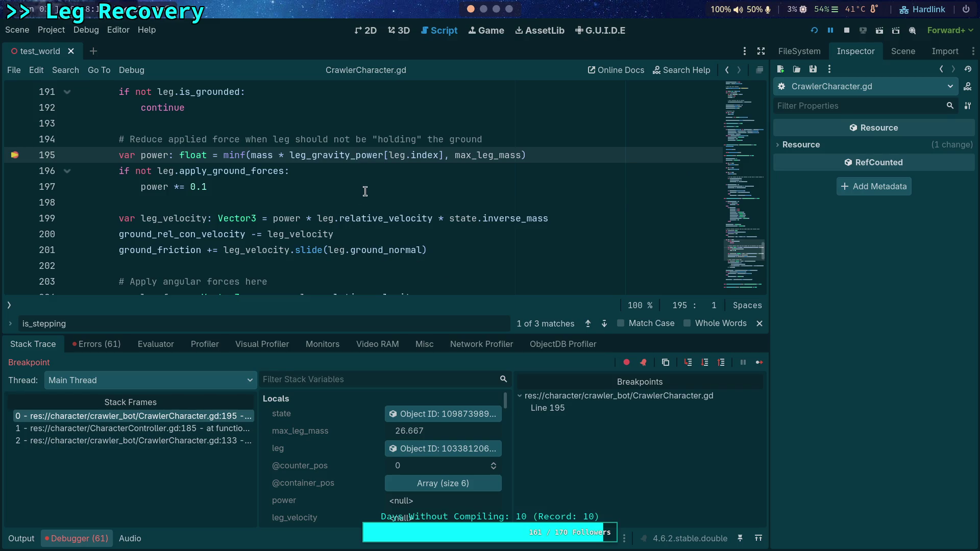
pyautogui.scroll(1, 357, 204)
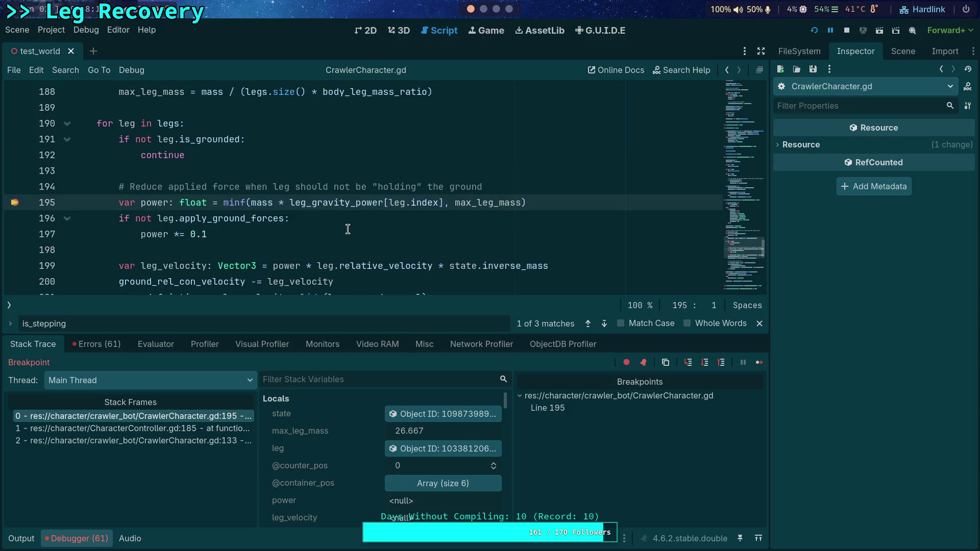
# Step over lines 196, 199, 200, 201 and 204, reading leg values
pyautogui.click(706, 365)
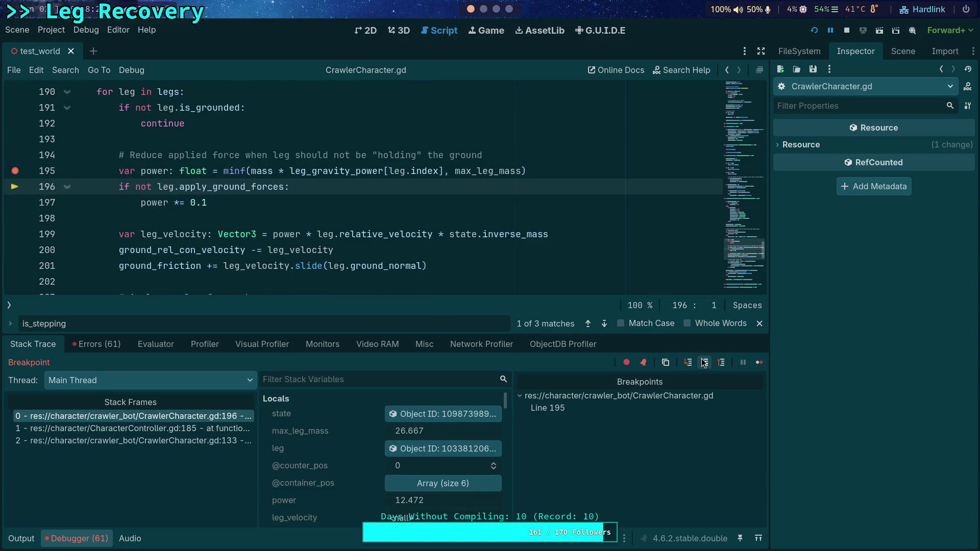
pyautogui.click(704, 363)
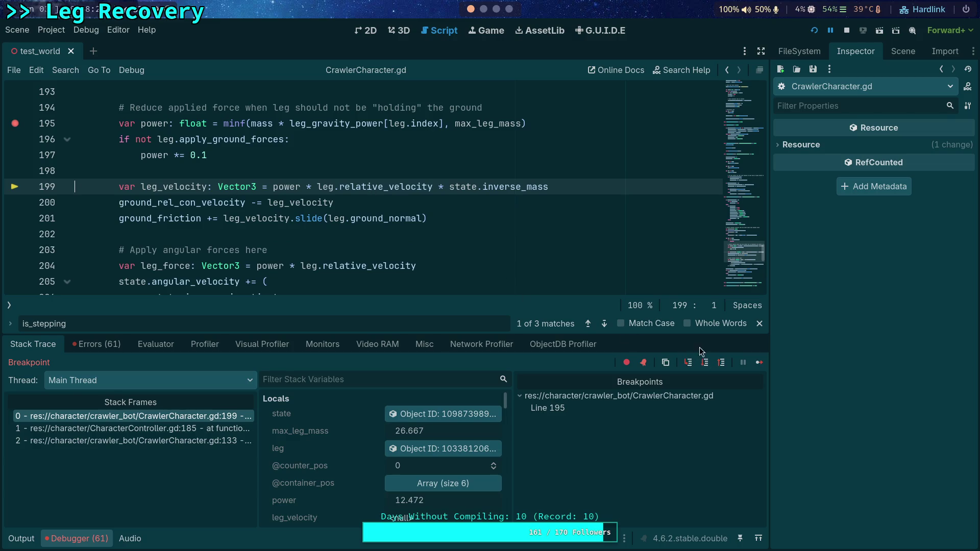
pyautogui.click(708, 362)
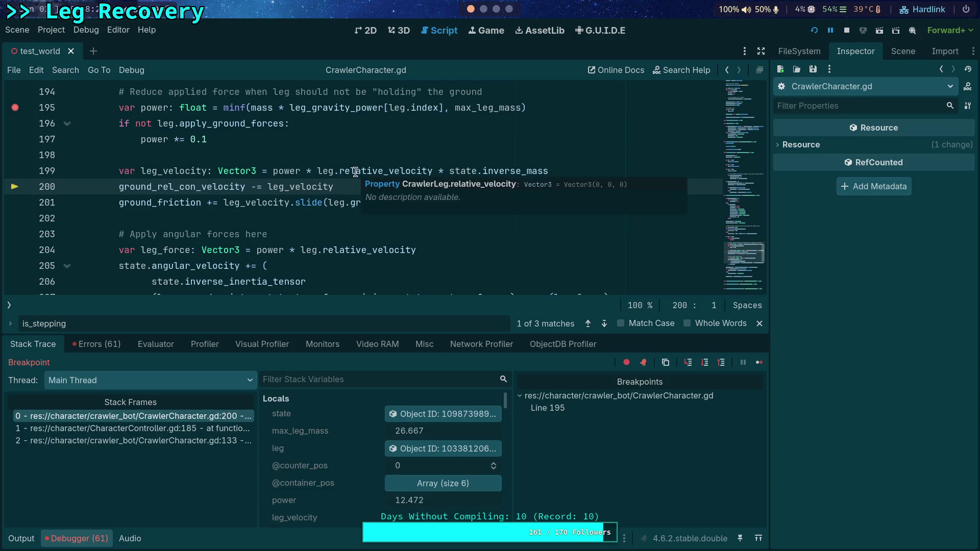
pyautogui.moveTo(167, 169)
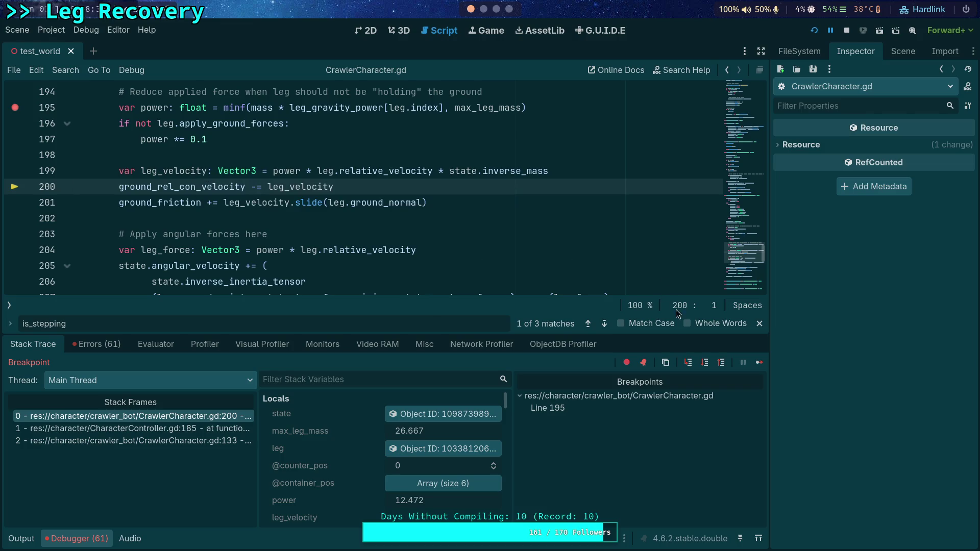
pyautogui.click(706, 364)
pyautogui.click(706, 364)
pyautogui.moveTo(160, 140)
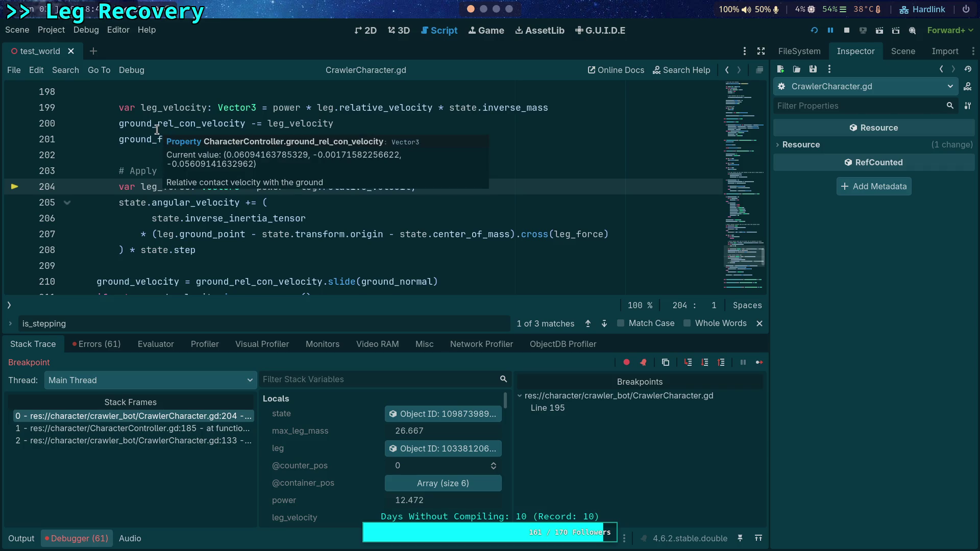
# Step to line 205 (power 12.472) and inspect the body state's inverse mass 0.016
pyautogui.scroll(-3, 261, 277)
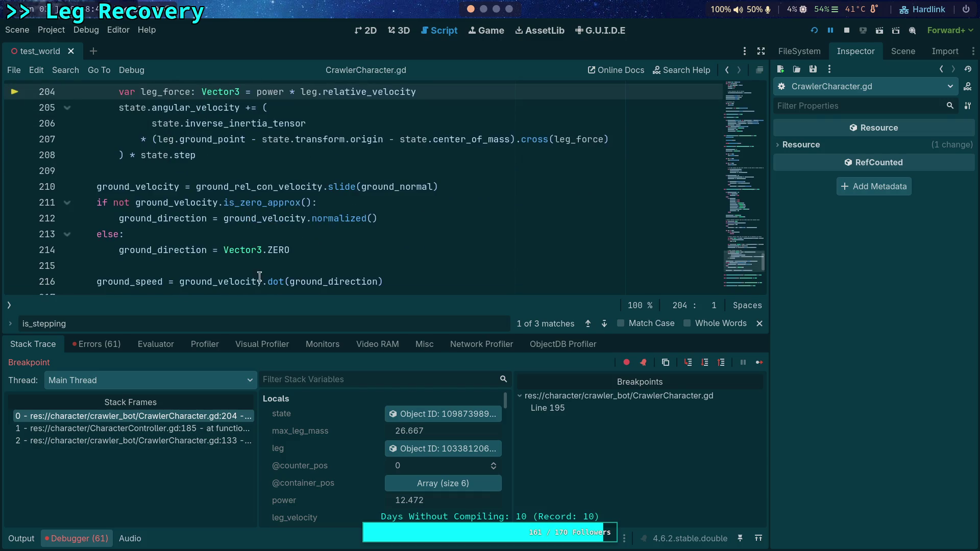
pyautogui.scroll(-1, 174, 241)
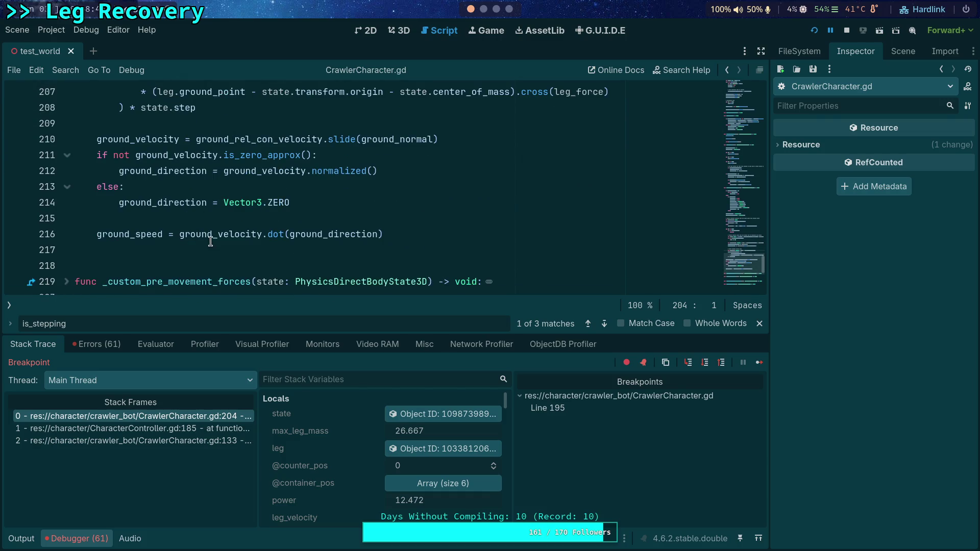
pyautogui.scroll(5, 138, 237)
pyautogui.scroll(-3, 350, 276)
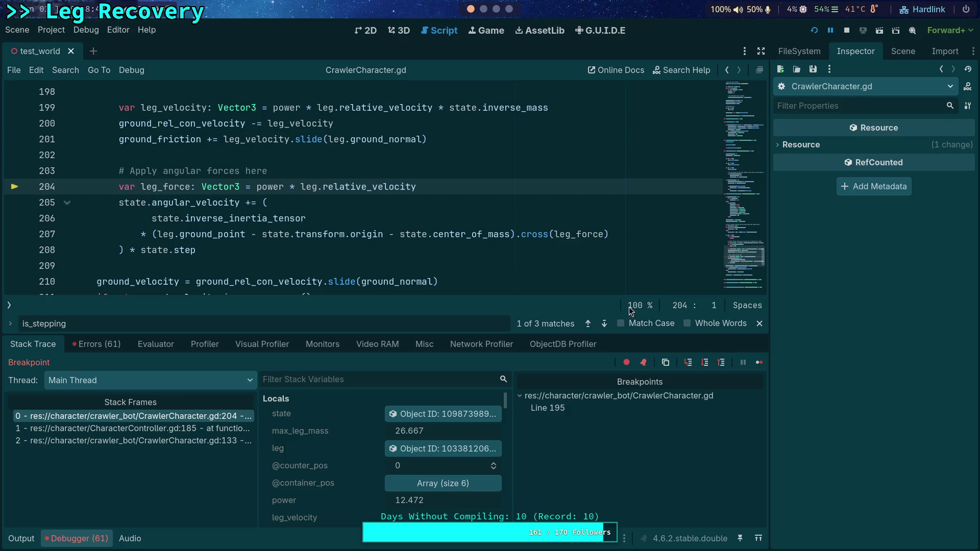
pyautogui.click(704, 362)
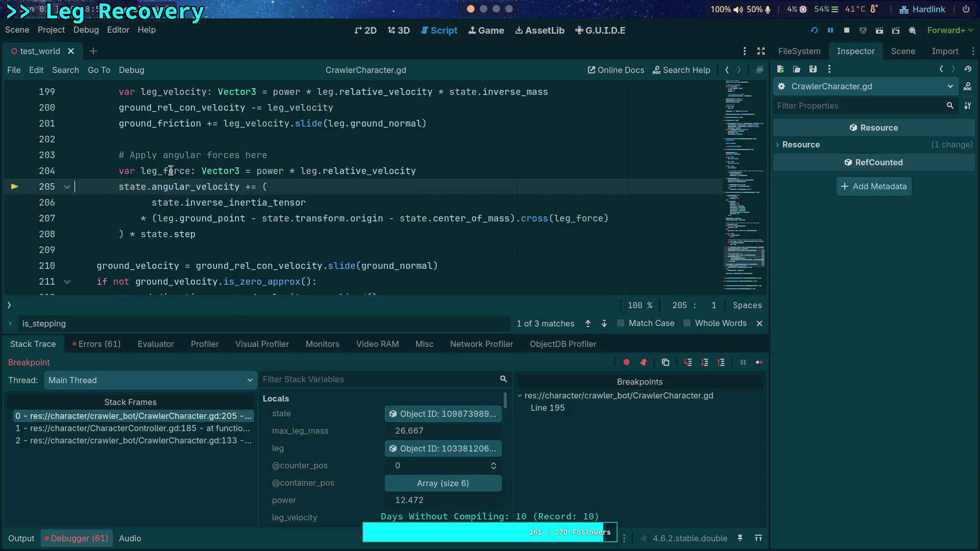
pyautogui.moveTo(171, 171)
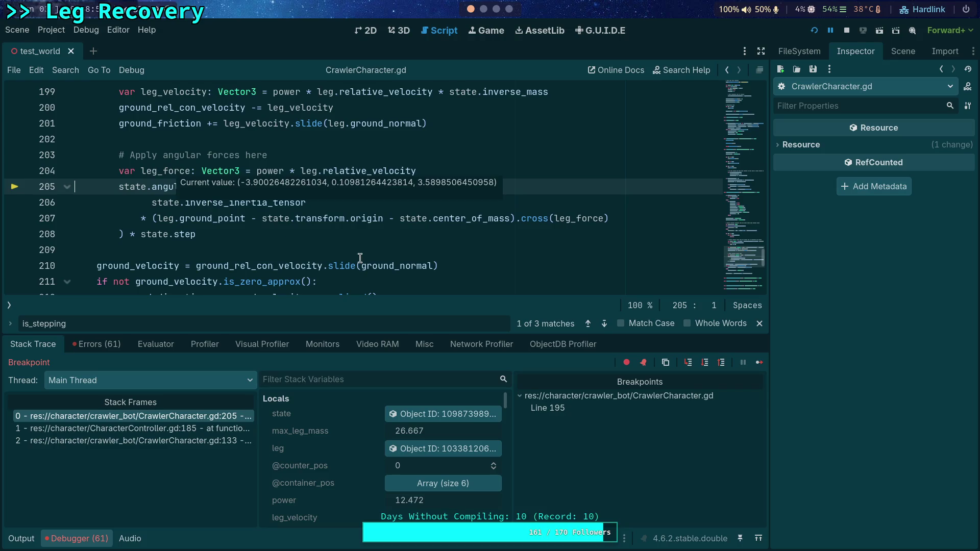
pyautogui.moveTo(360, 258)
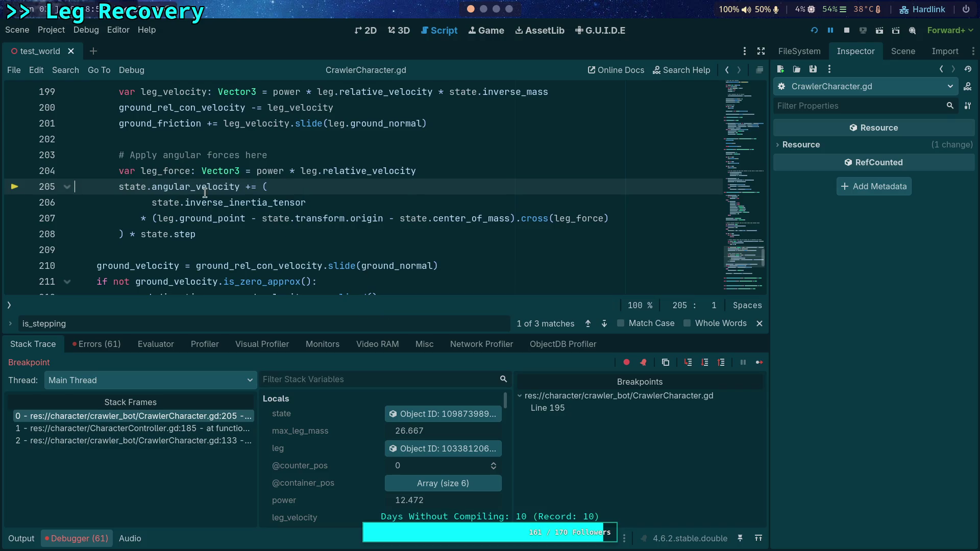
pyautogui.click(443, 414)
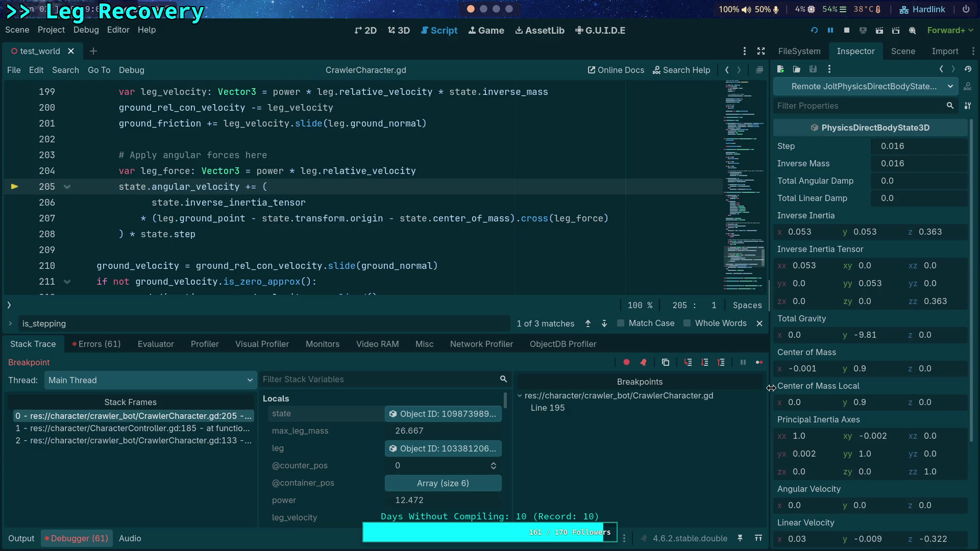
# Continue into the next leg's iteration and inspect the physics state object again
pyautogui.moveTo(771, 390); pyautogui.dragTo(755, 392)
pyautogui.scroll(-4, 817, 403)
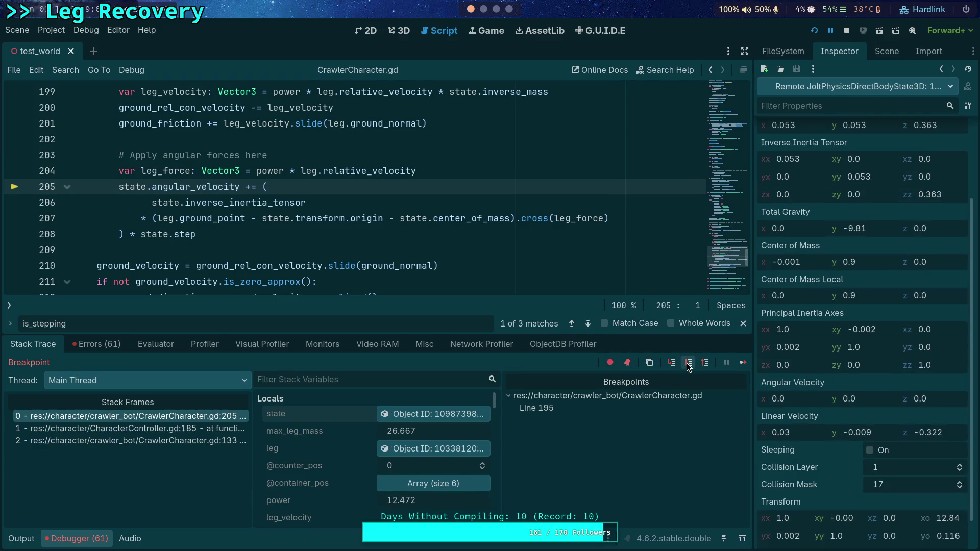
pyautogui.click(689, 363)
pyautogui.click(452, 413)
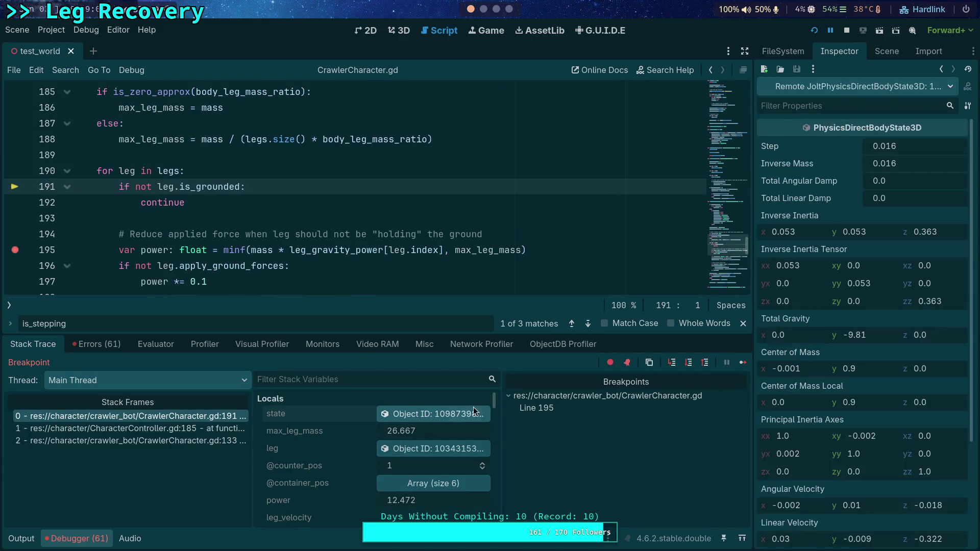
pyautogui.scroll(-5, 864, 377)
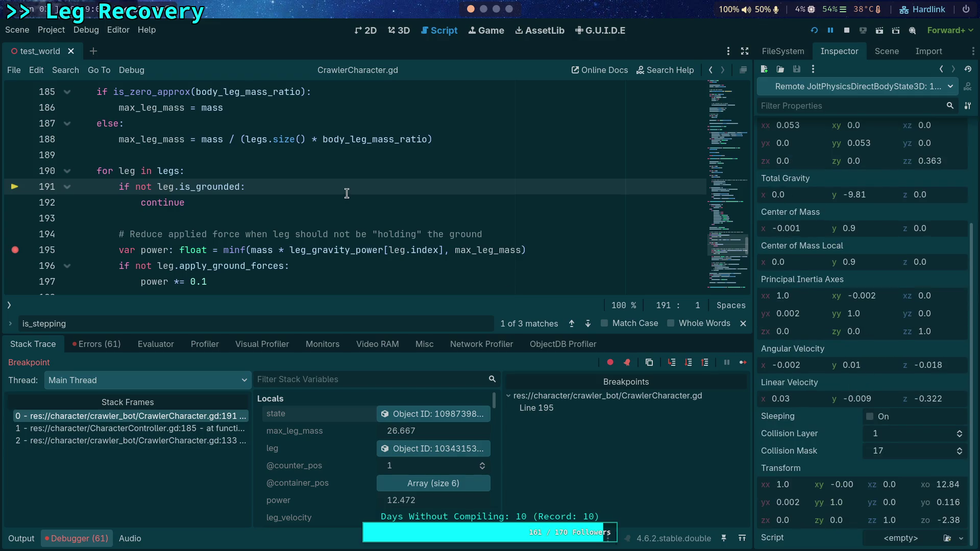
pyautogui.scroll(-3, 346, 193)
pyautogui.scroll(1, 336, 190)
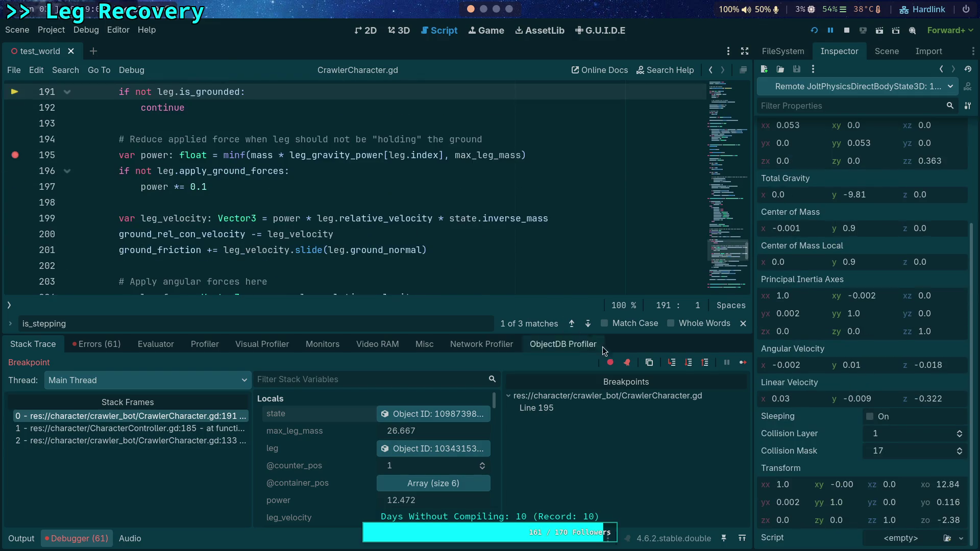
# Step through the power calculation and lines 196 and 199 to line 200, power 0.0
pyautogui.click(689, 362)
pyautogui.click(689, 363)
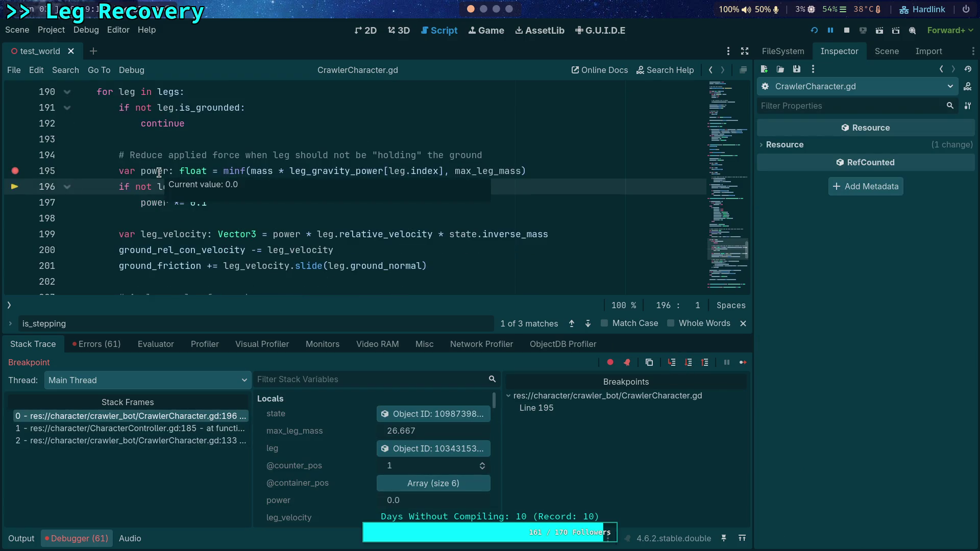
pyautogui.click(689, 363)
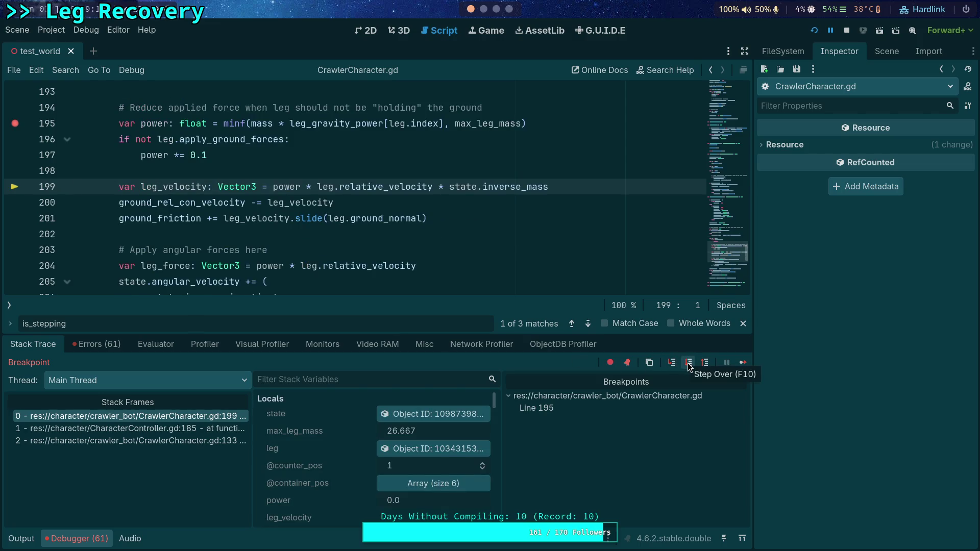
pyautogui.click(689, 365)
pyautogui.moveTo(187, 172)
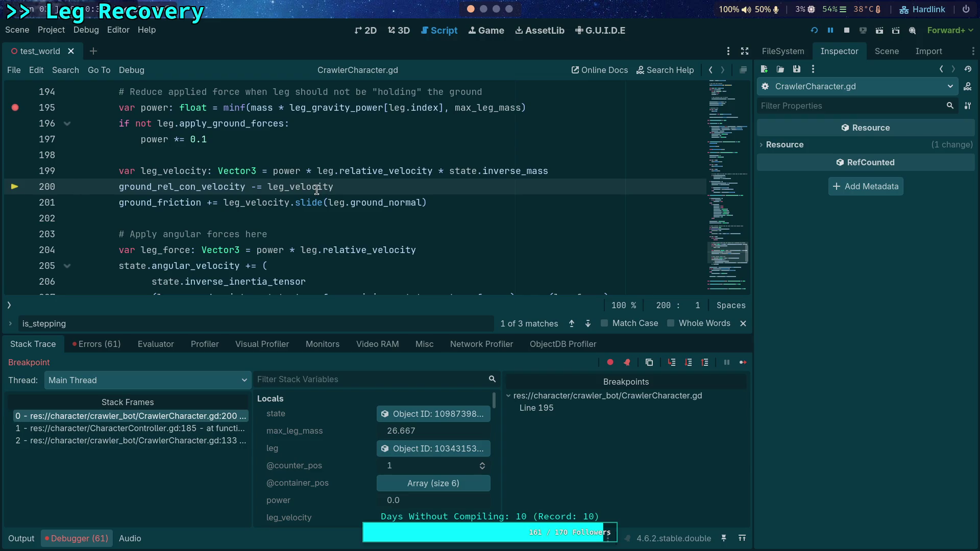
# Step through lines 201 and 204 and the angular velocity update into the next leg
pyautogui.click(689, 362)
pyautogui.click(689, 362)
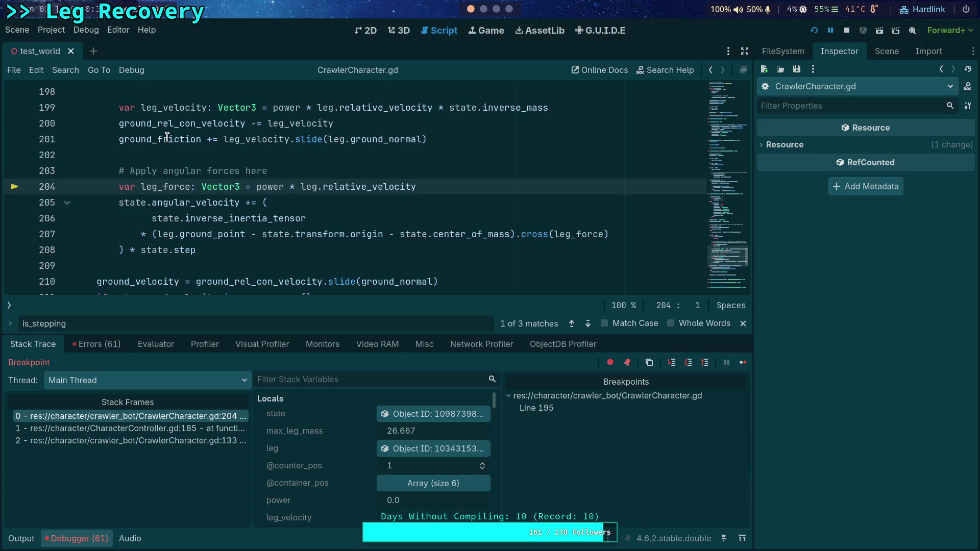
pyautogui.moveTo(167, 137)
pyautogui.click(689, 362)
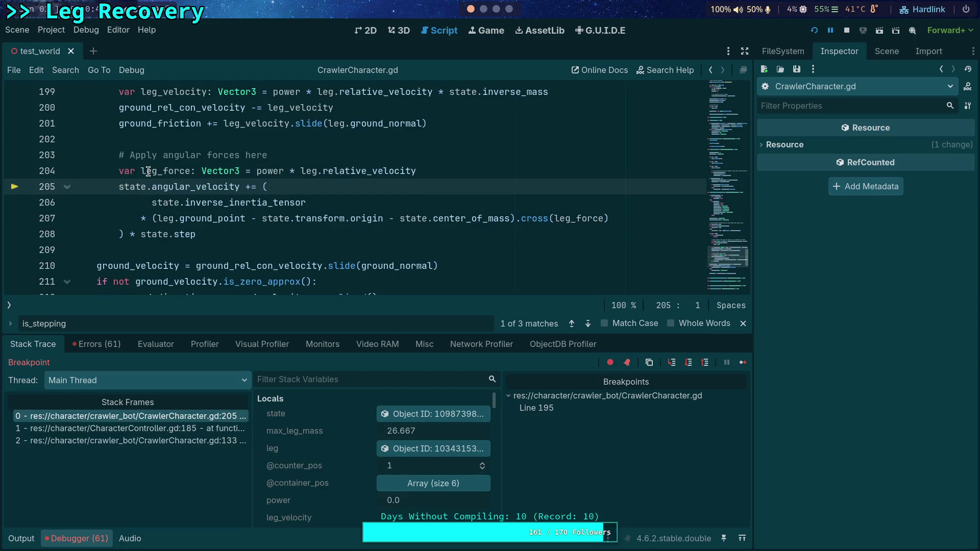
pyautogui.click(689, 364)
# Step through the power calculation and line 197's reduction, power dropping from 12.432 to 1.243
pyautogui.click(689, 364)
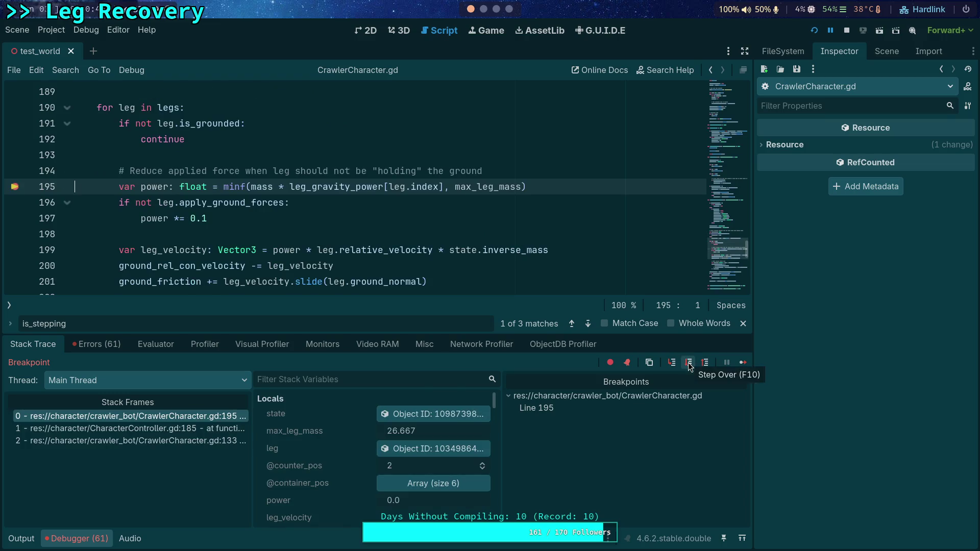
pyautogui.click(689, 364)
pyautogui.moveTo(160, 172)
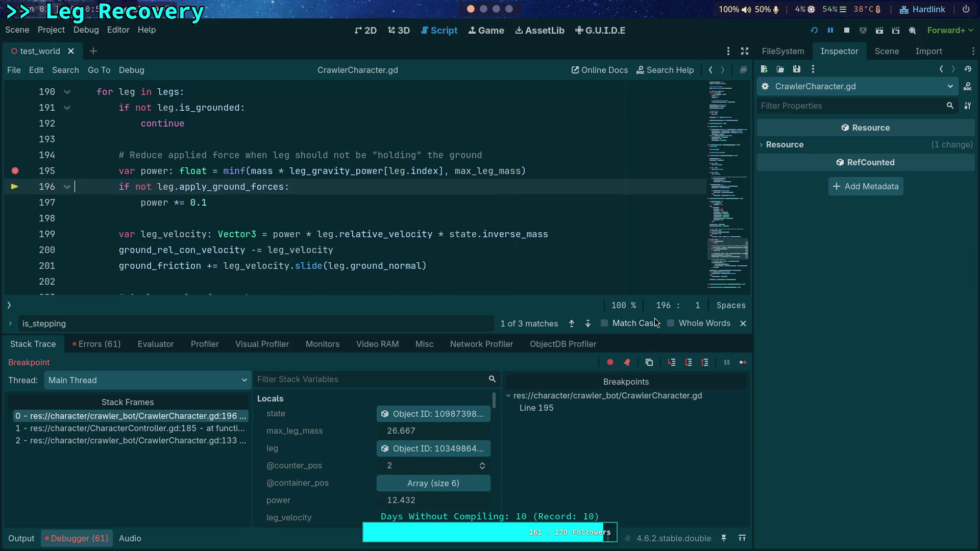
pyautogui.click(694, 365)
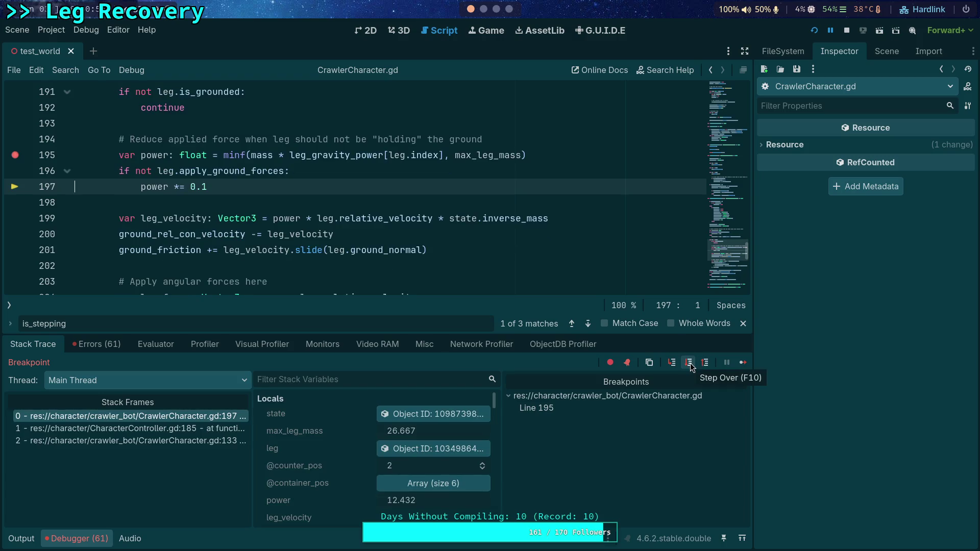
pyautogui.click(692, 366)
pyautogui.click(691, 366)
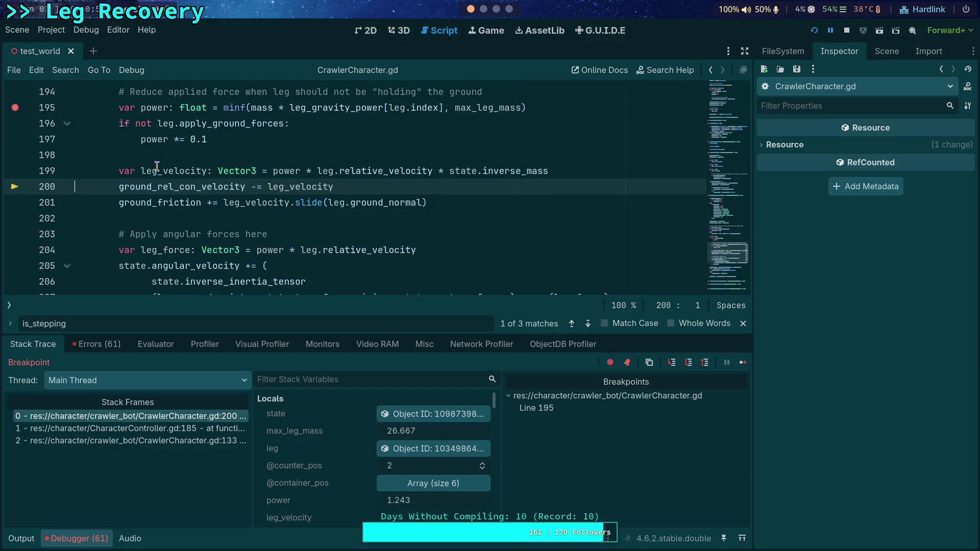
pyautogui.moveTo(161, 171)
# Step through line 201, the leg_force line 204 and the angular velocity update to line 191
pyautogui.click(688, 362)
pyautogui.click(689, 362)
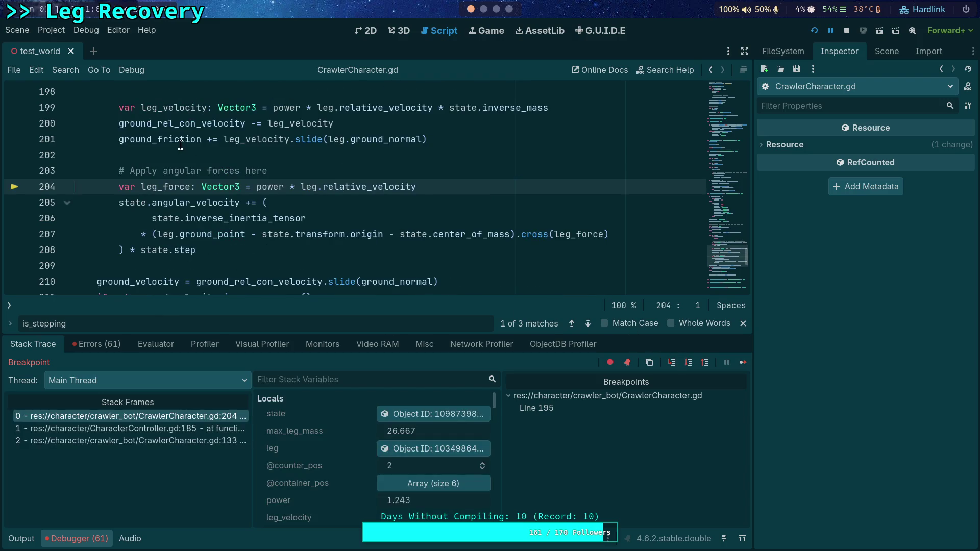
pyautogui.moveTo(181, 145)
pyautogui.moveTo(184, 124)
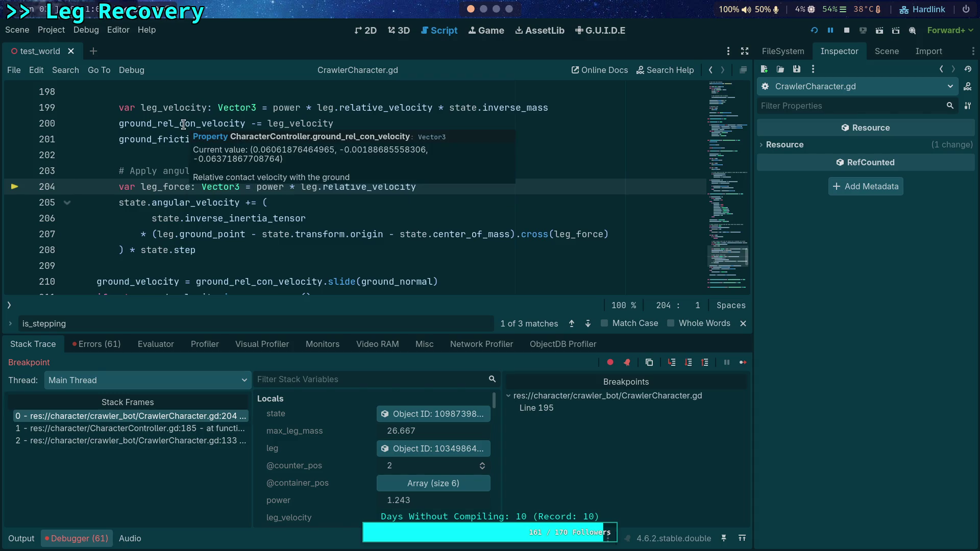
pyautogui.click(689, 362)
# Enter the third leg's iteration, inspect the body state, and step to line 200
pyautogui.click(689, 362)
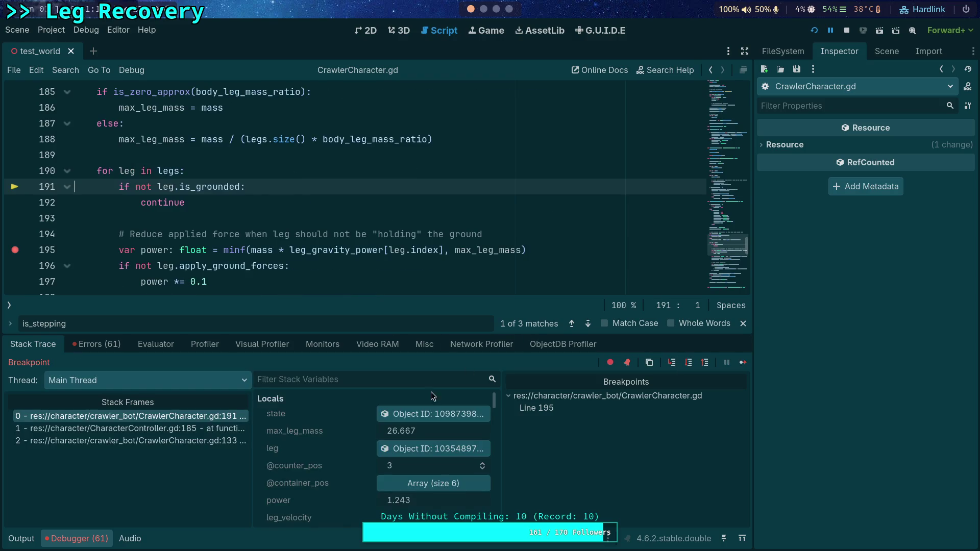
pyautogui.click(434, 413)
pyautogui.scroll(-5, 803, 421)
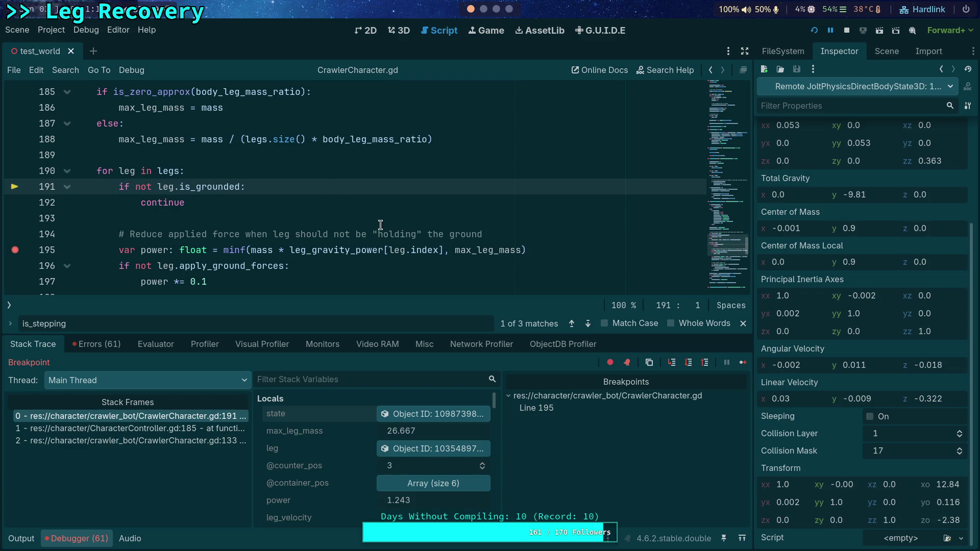
pyautogui.scroll(-1, 384, 239)
pyautogui.click(688, 362)
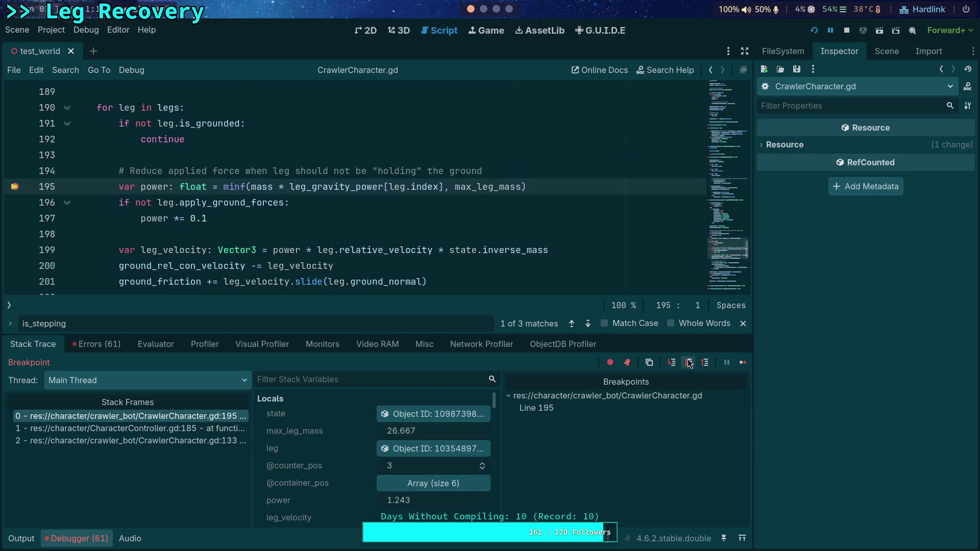
pyautogui.click(689, 363)
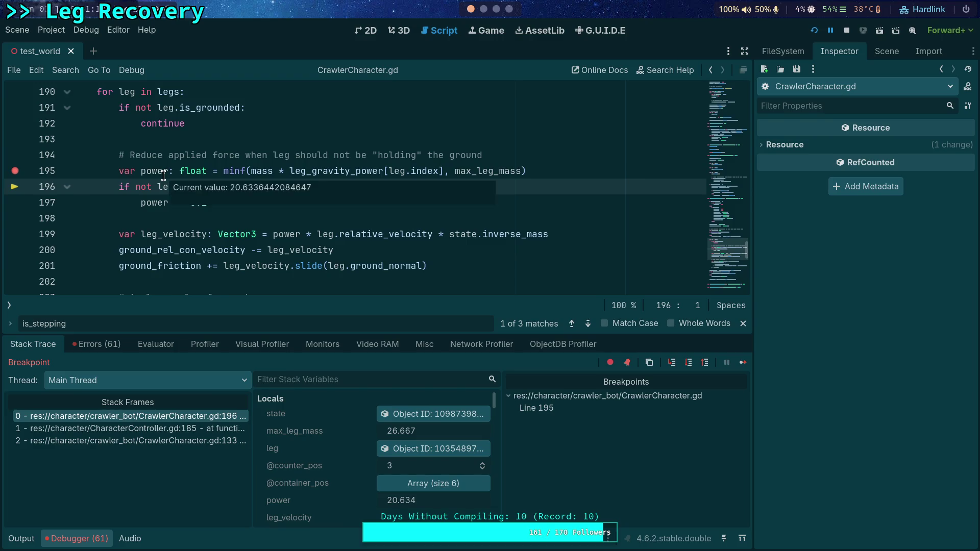
pyautogui.click(688, 363)
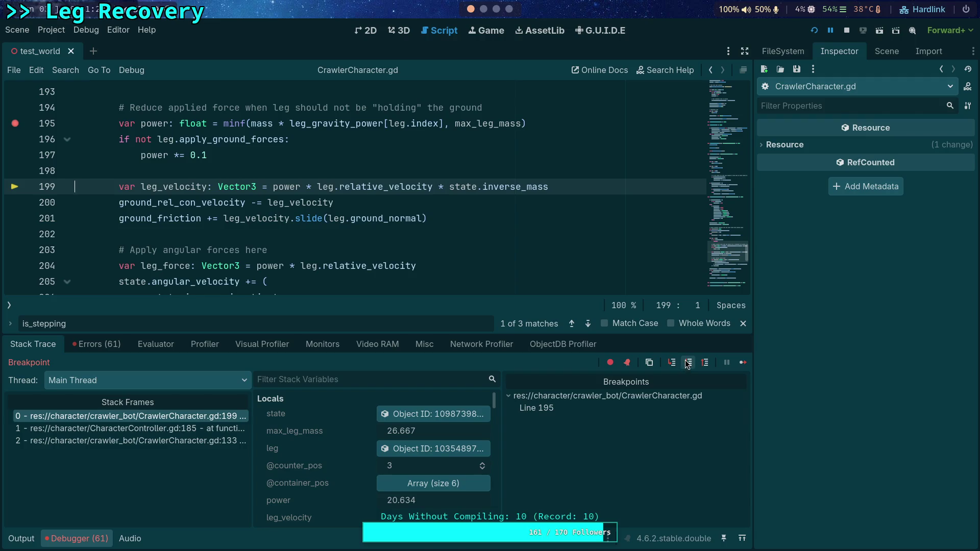
pyautogui.click(688, 363)
pyautogui.moveTo(154, 170)
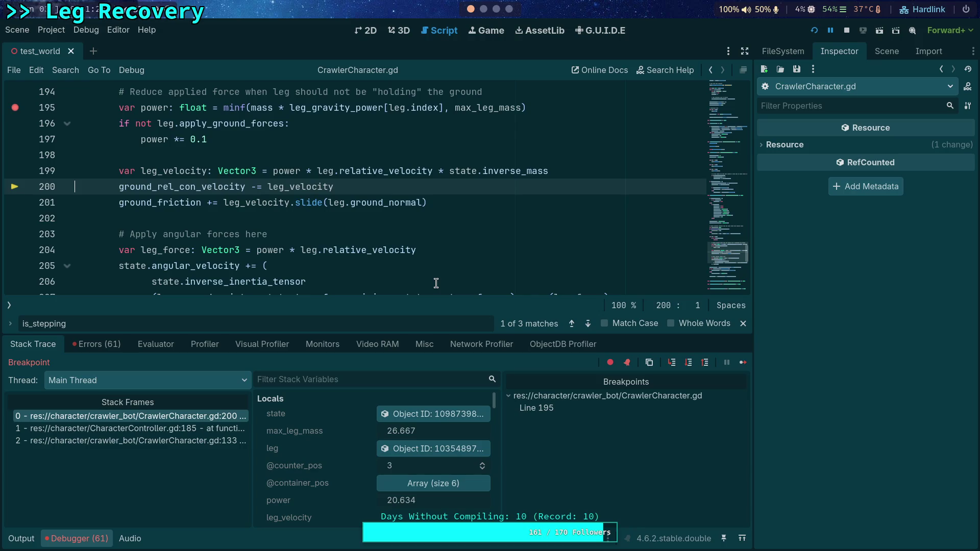
# Step the third leg through line 201, leg_force line 204 and the angular velocity update
pyautogui.click(688, 364)
pyautogui.click(689, 364)
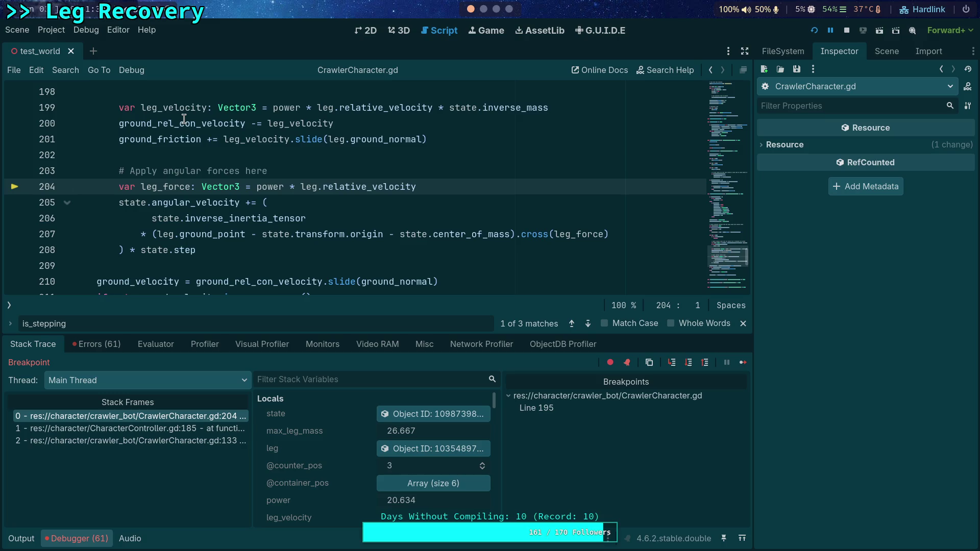
pyautogui.moveTo(184, 118)
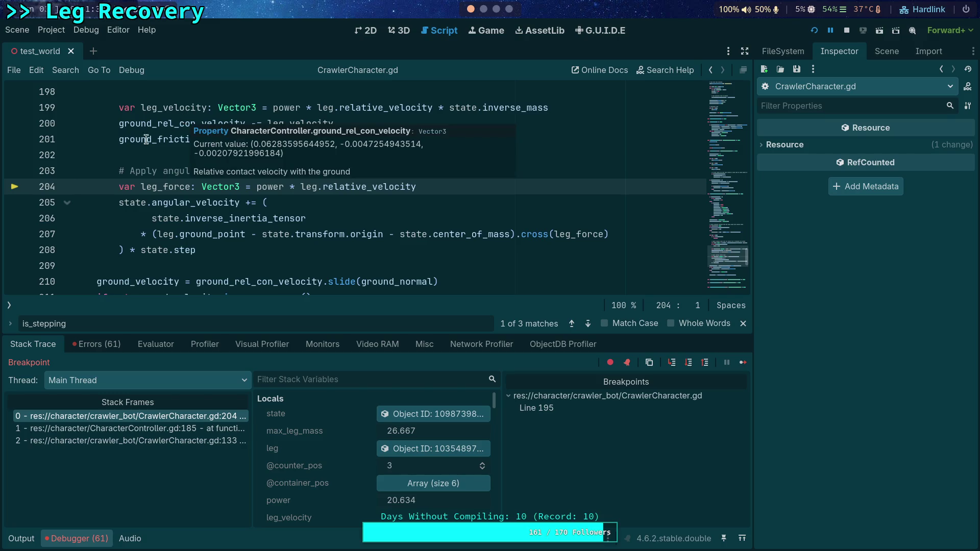
pyautogui.moveTo(144, 141)
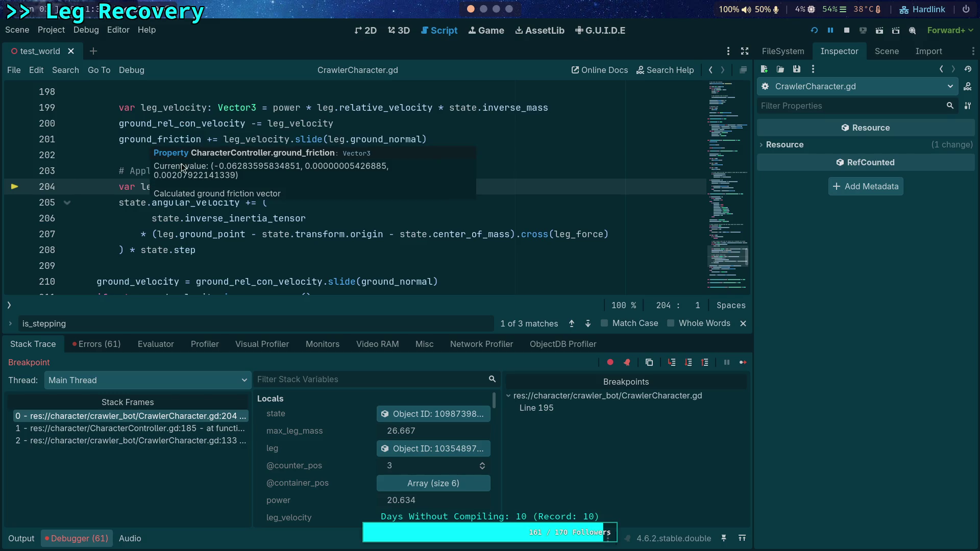
pyautogui.click(689, 363)
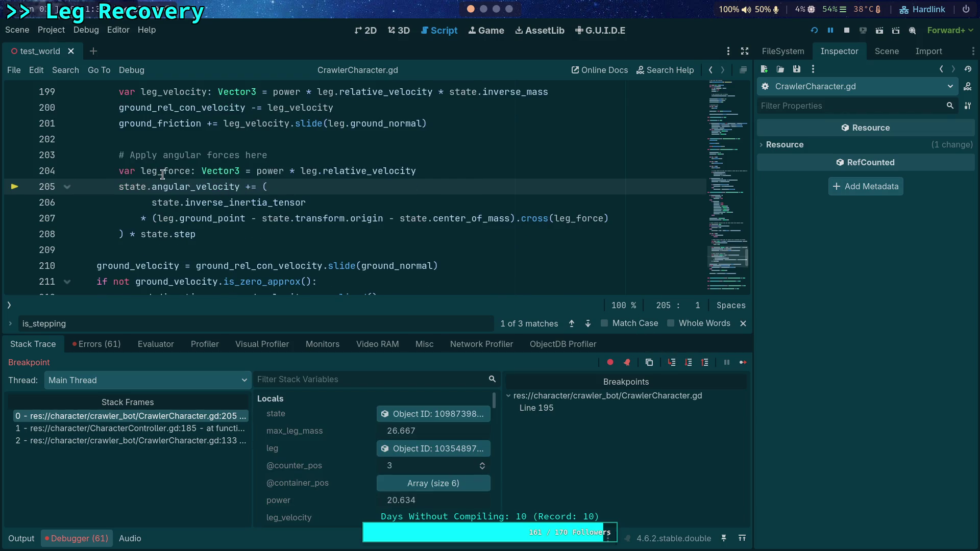
pyautogui.moveTo(163, 175)
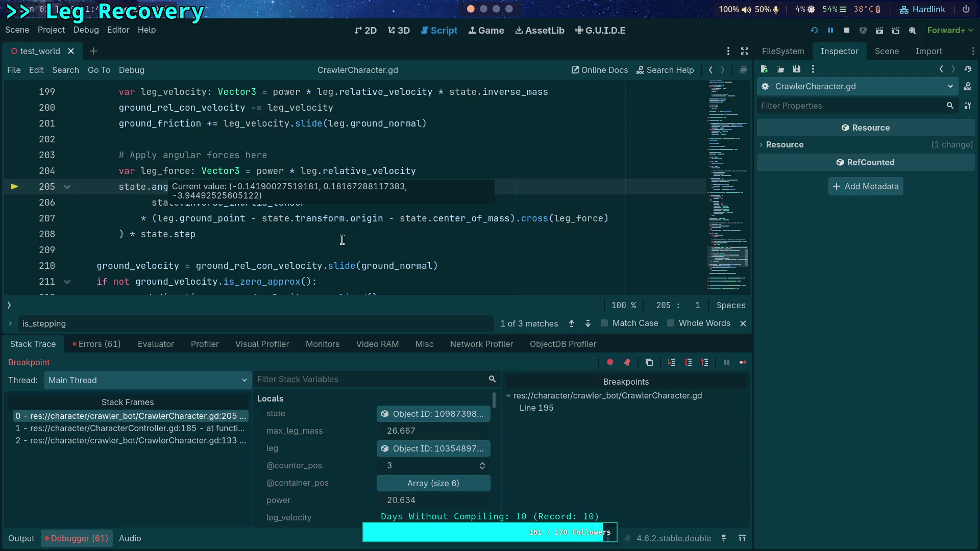
# Enter the fourth leg's iteration, inspect the body state, and step to line 200
pyautogui.click(689, 362)
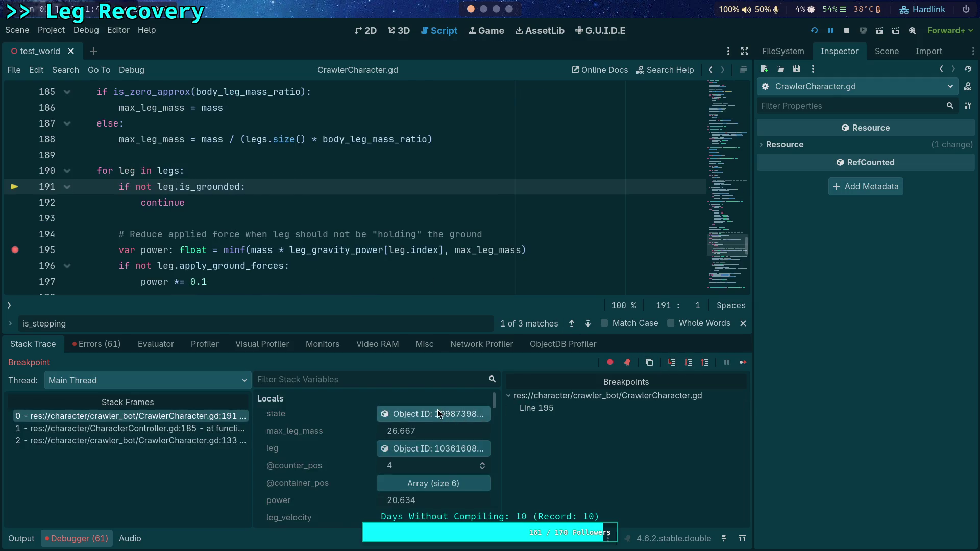
pyautogui.click(444, 413)
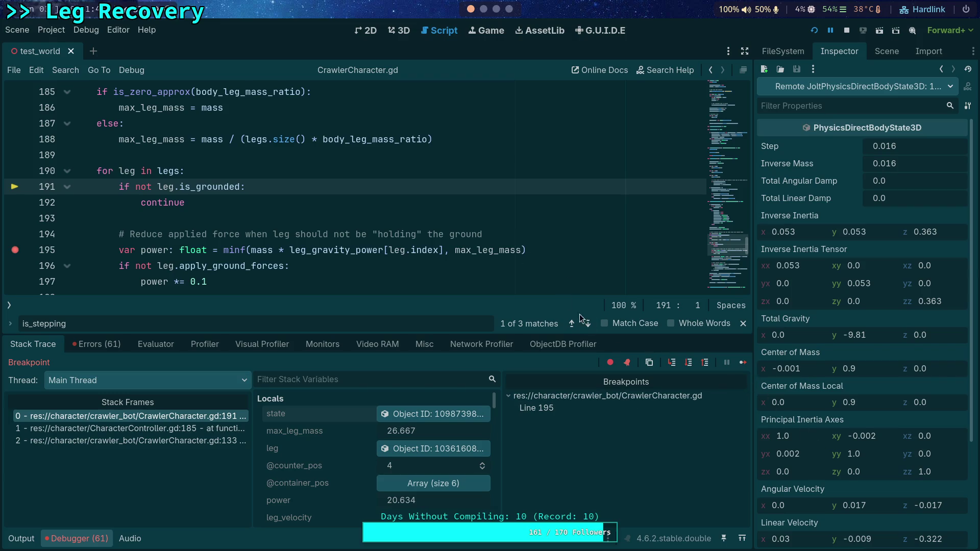
pyautogui.click(688, 363)
pyautogui.click(689, 362)
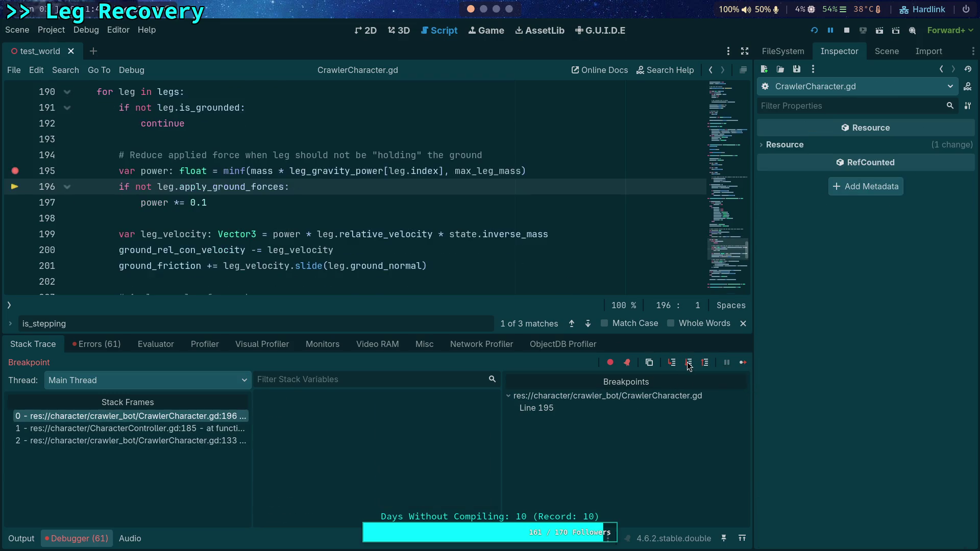
pyautogui.click(689, 362)
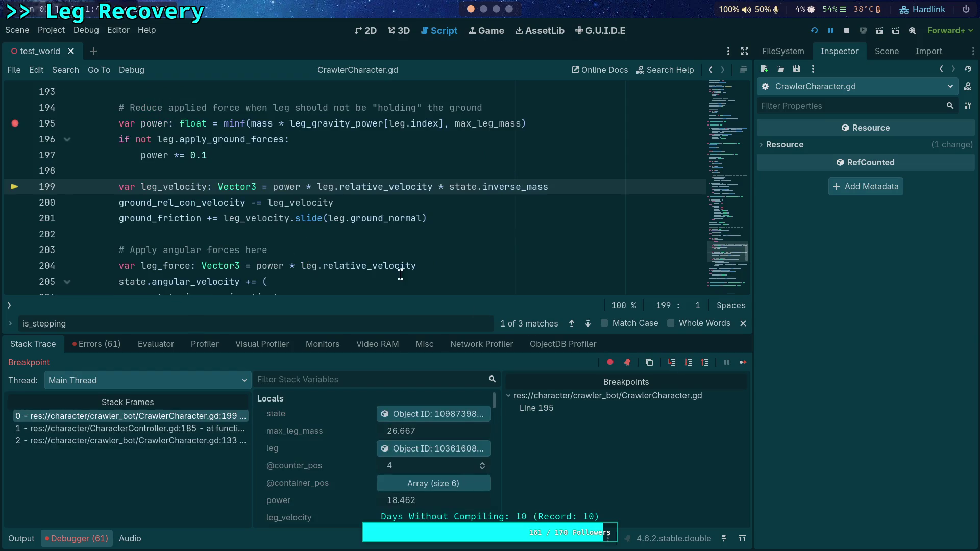
pyautogui.moveTo(154, 123)
pyautogui.click(688, 363)
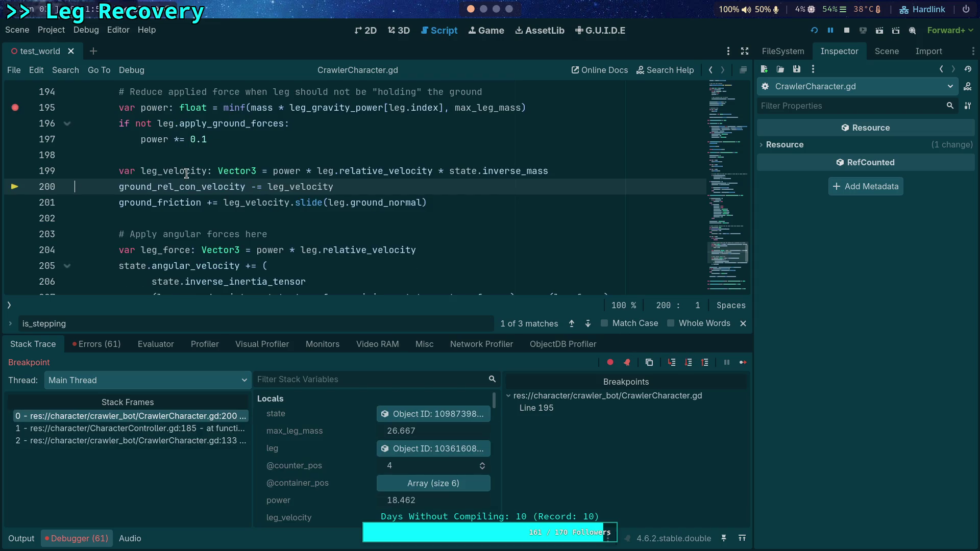
pyautogui.moveTo(186, 174)
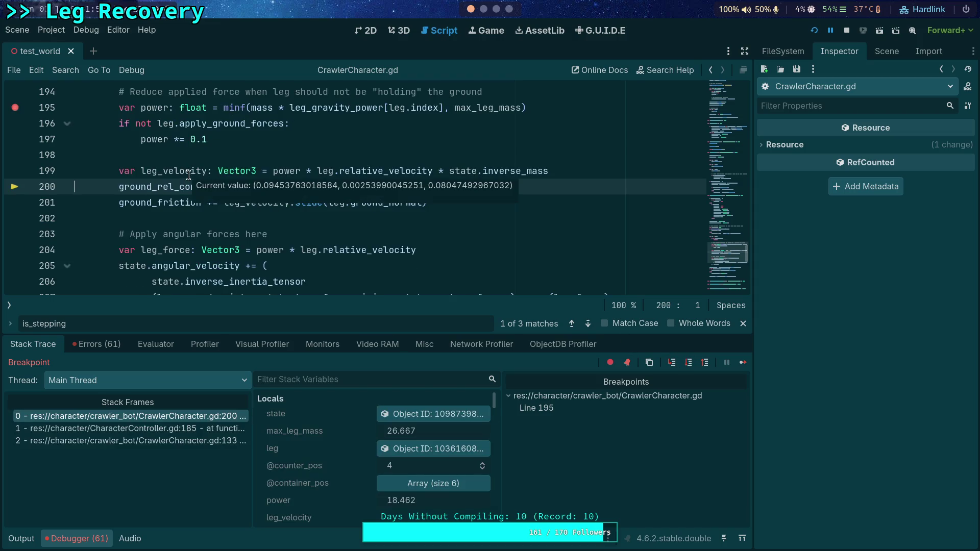
# Step to line 201 (power 18.462) and orbit the 3D view down onto the crawler
pyautogui.click(688, 363)
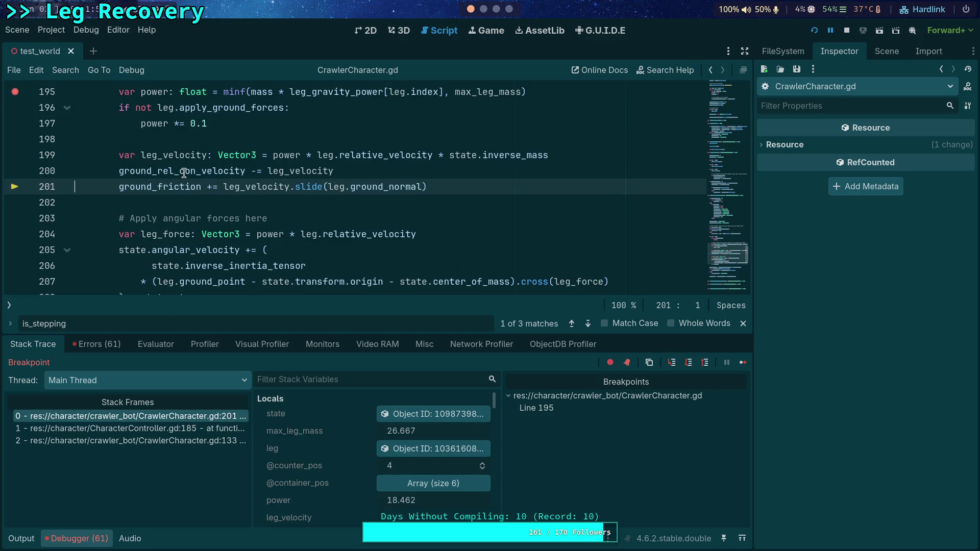
pyautogui.moveTo(184, 174)
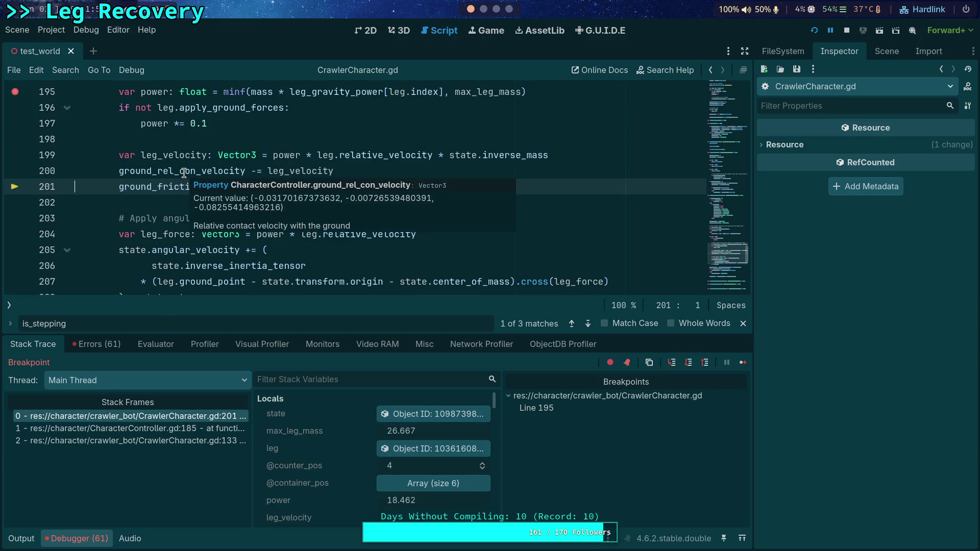
pyautogui.click(396, 33)
pyautogui.moveTo(427, 185)
pyautogui.mouseDown()
pyautogui.moveTo(494, 158)
pyautogui.moveTo(464, 193)
pyautogui.moveTo(462, 176)
pyautogui.mouseUp()
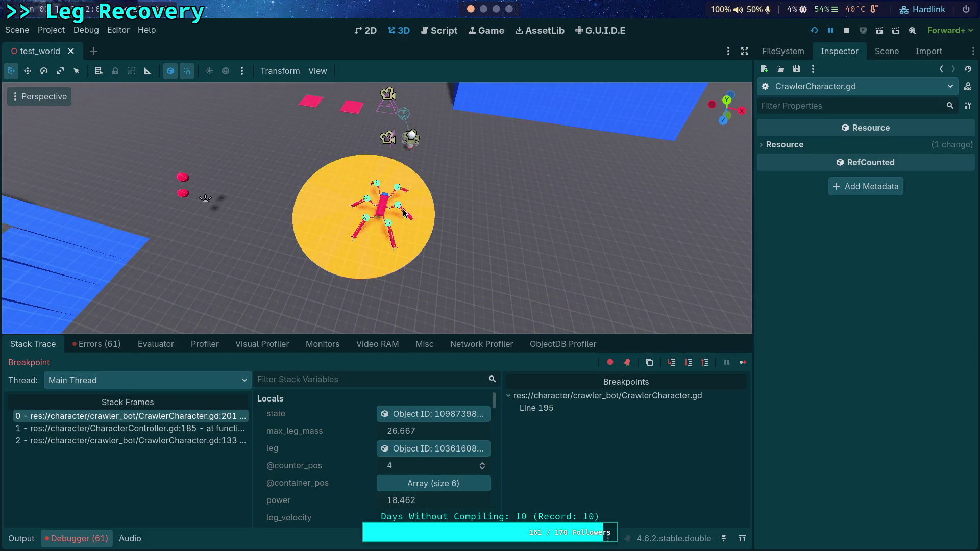
# Select the CrawlerBot in the viewport and orbit the view around it
pyautogui.click(386, 214)
pyautogui.scroll(-3, 386, 214)
pyautogui.scroll(6, 408, 204)
pyautogui.scroll(-2, 439, 200)
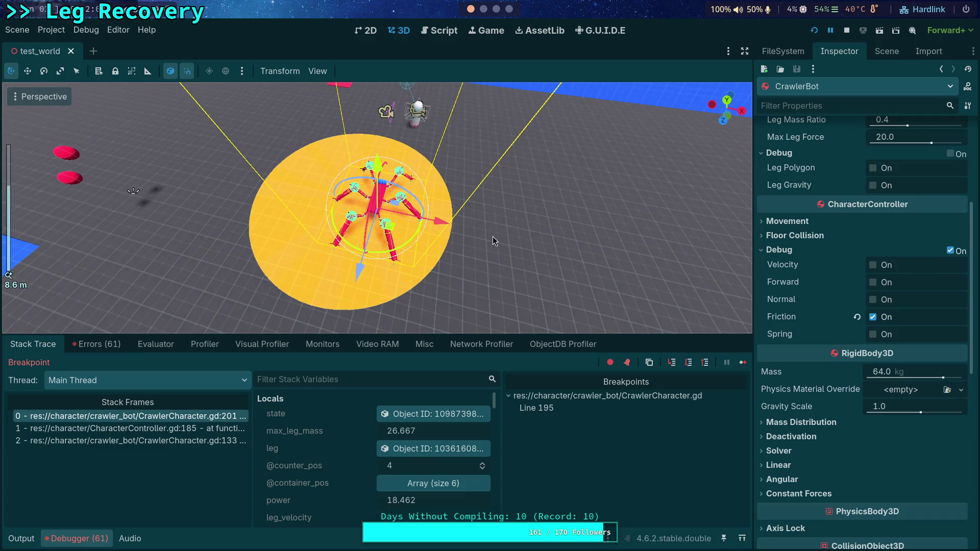
pyautogui.moveTo(489, 239); pyautogui.dragTo(460, 247)
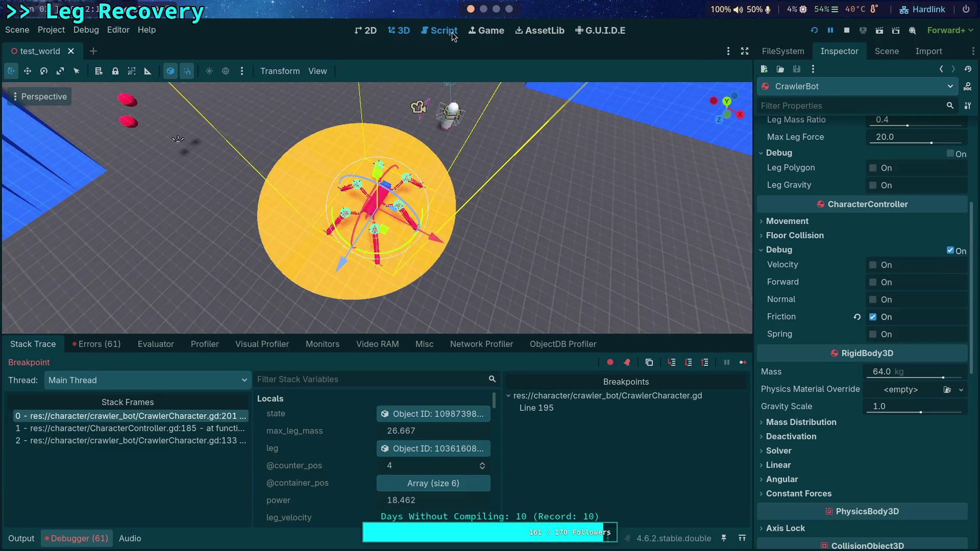
# Show the paused CrawlerCharacter.gd script and step over lines 201–205 into the next leg at line 191
pyautogui.click(442, 31)
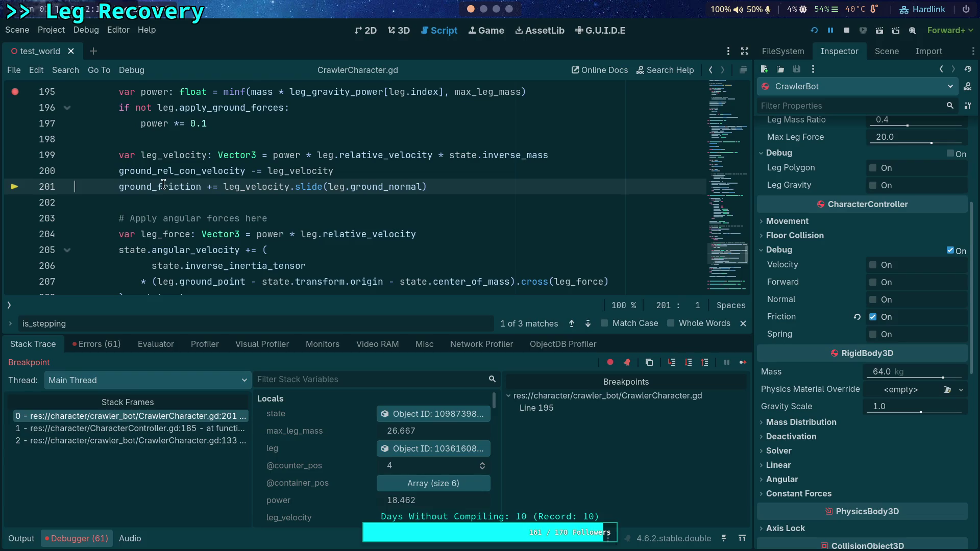
pyautogui.moveTo(163, 184)
pyautogui.click(688, 362)
pyautogui.moveTo(153, 145)
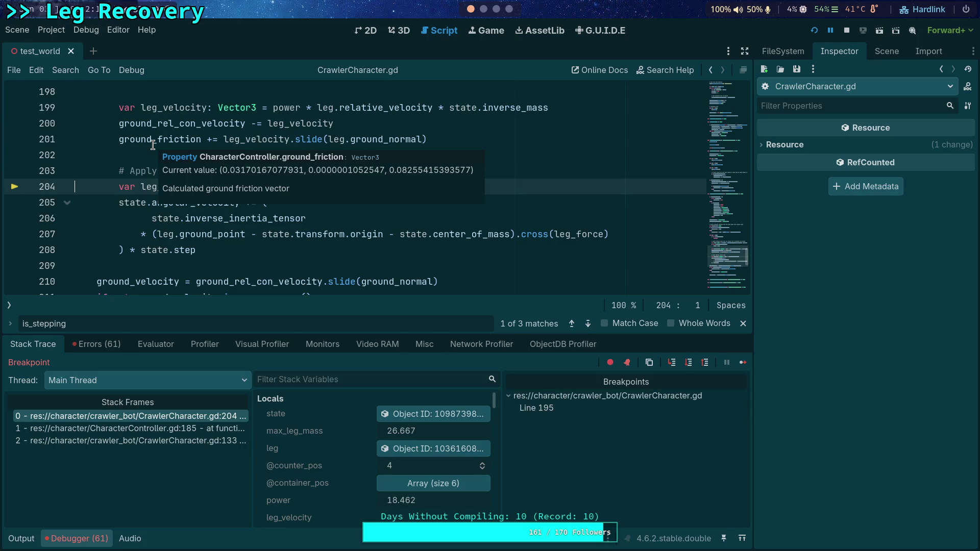
pyautogui.moveTo(164, 126)
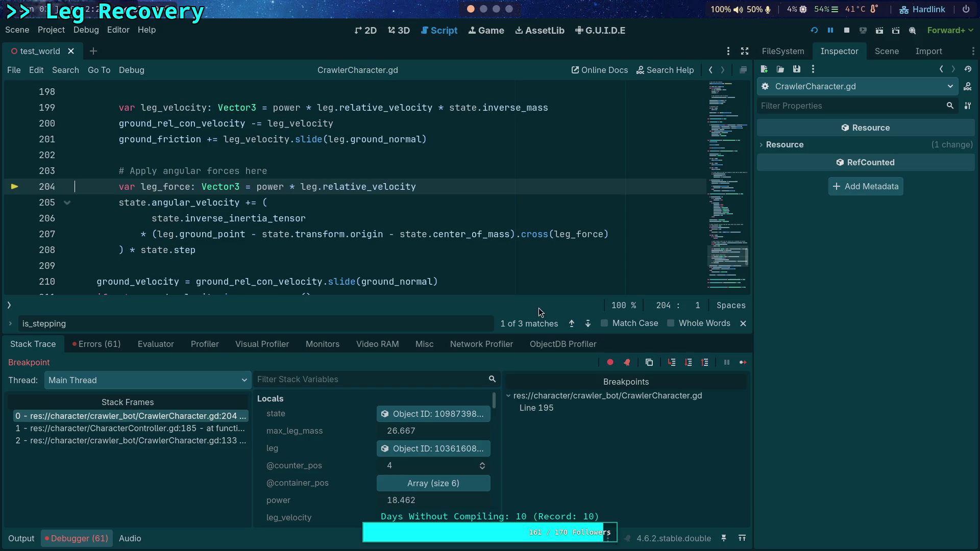
pyautogui.click(689, 363)
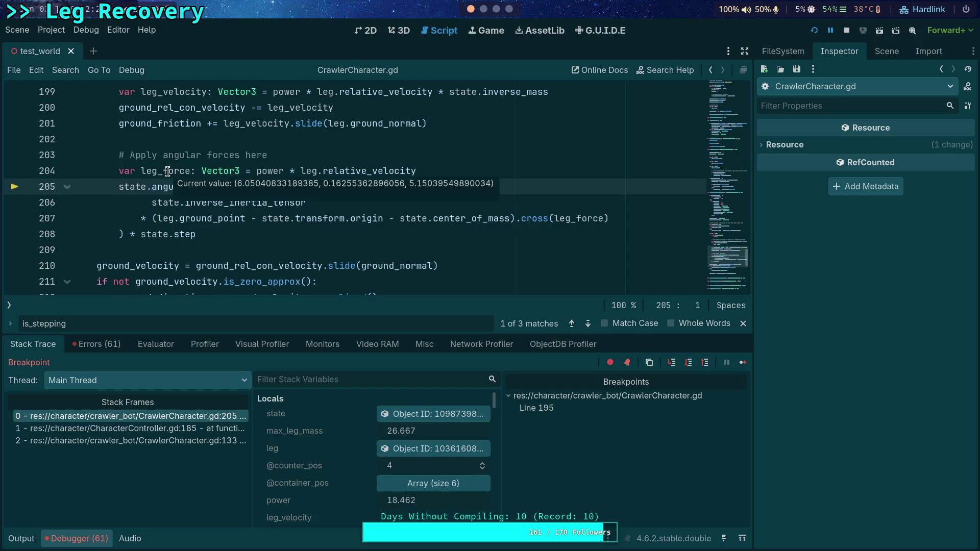
pyautogui.click(684, 364)
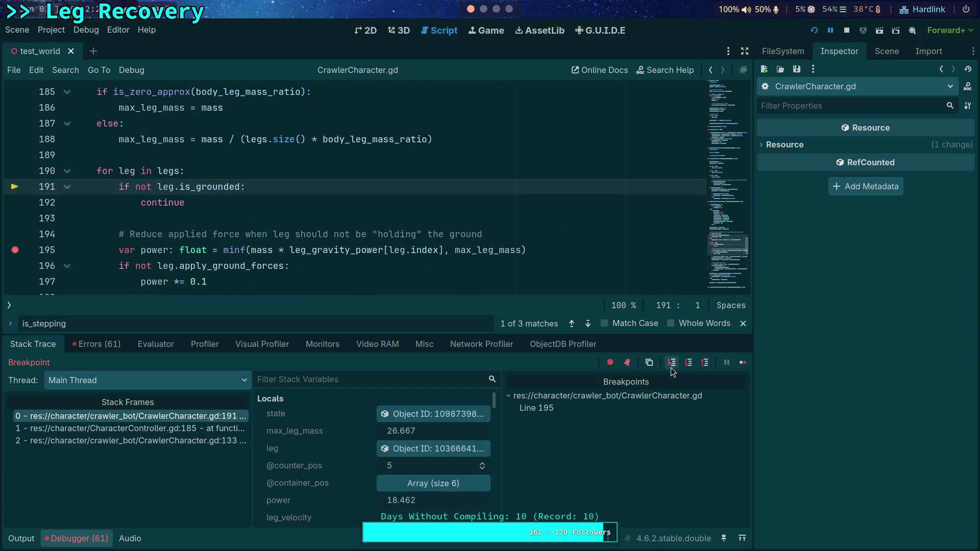
# Inspect the remote physics state object and step over lines 195 through 204
pyautogui.click(447, 413)
pyautogui.scroll(-3, 850, 341)
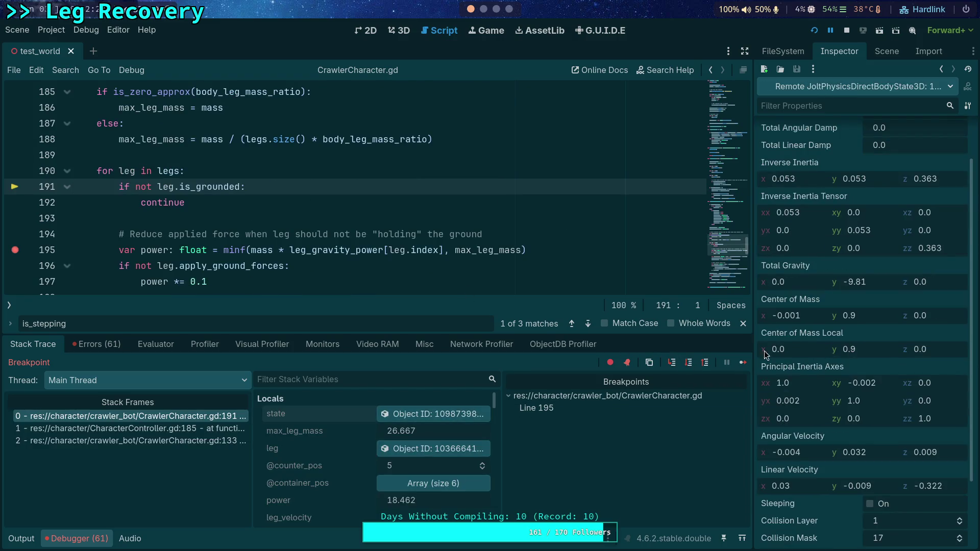
pyautogui.click(689, 363)
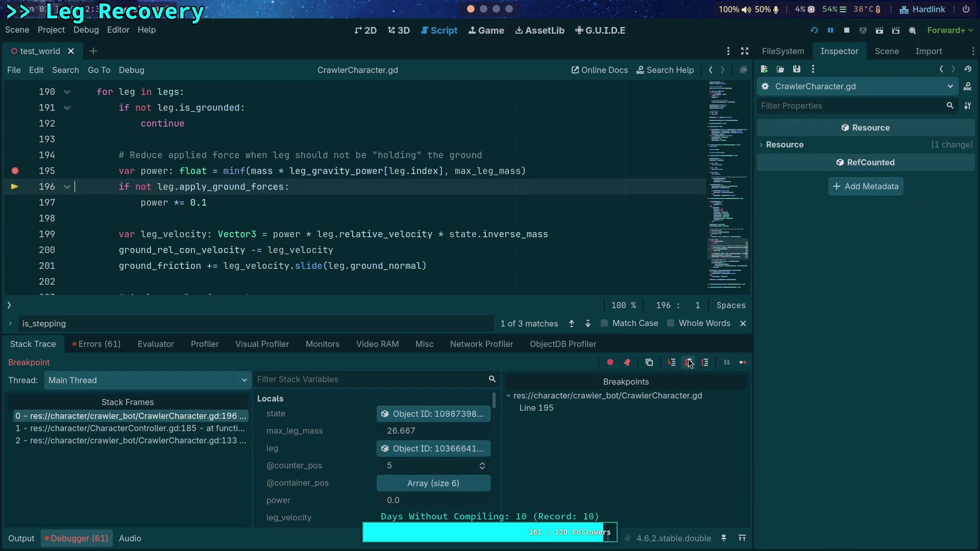
pyautogui.click(689, 363)
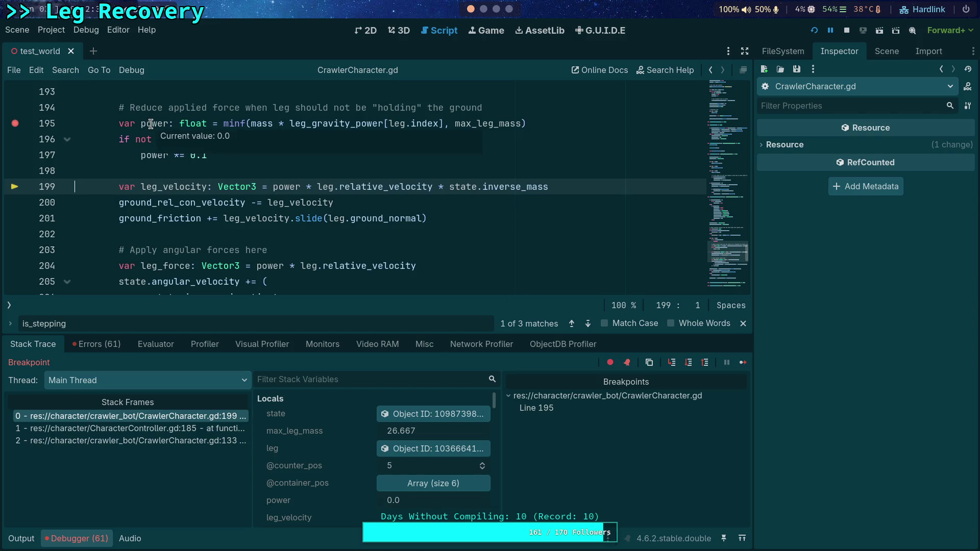
pyautogui.click(682, 361)
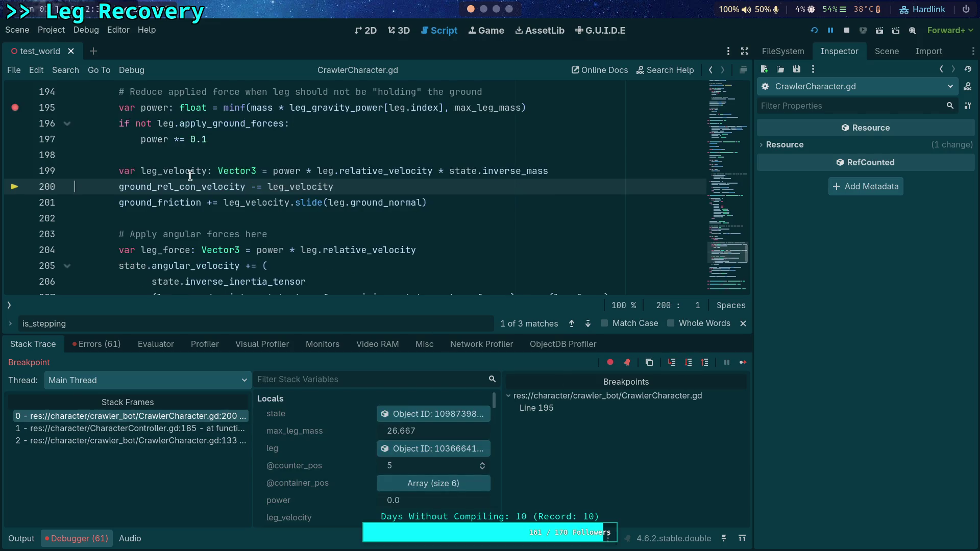
pyautogui.click(688, 363)
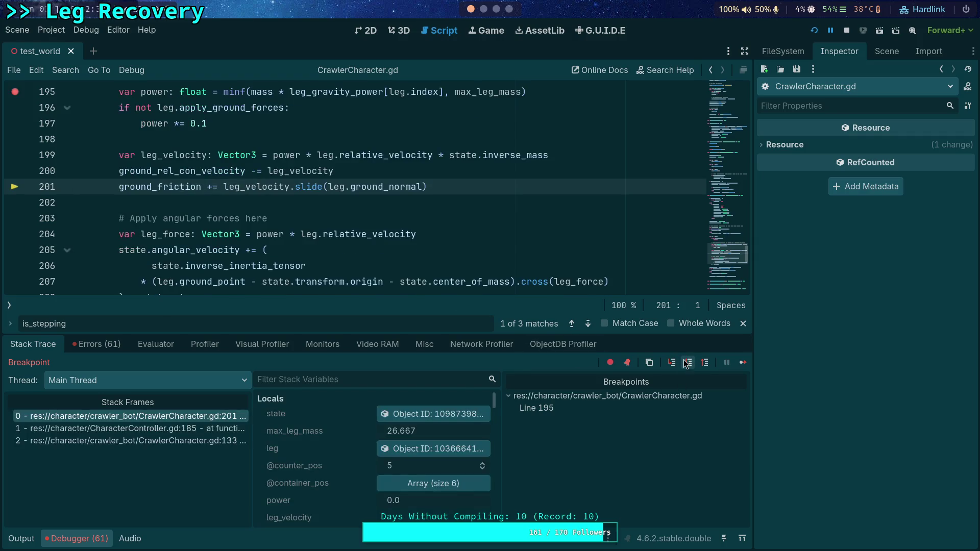
pyautogui.click(688, 363)
# Step over lines 205–216, then step out to CharacterController.gd line 187
pyautogui.click(689, 363)
pyautogui.click(688, 363)
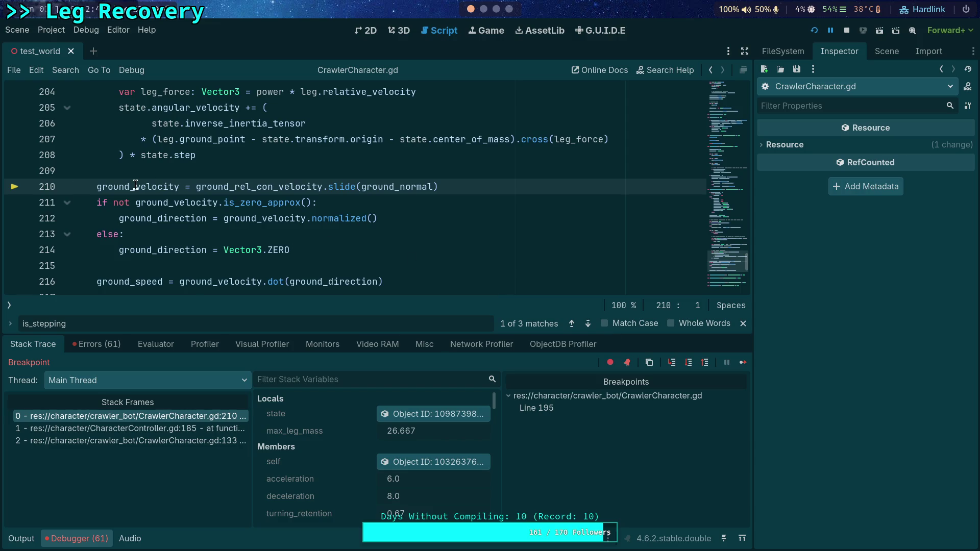
pyautogui.moveTo(135, 185)
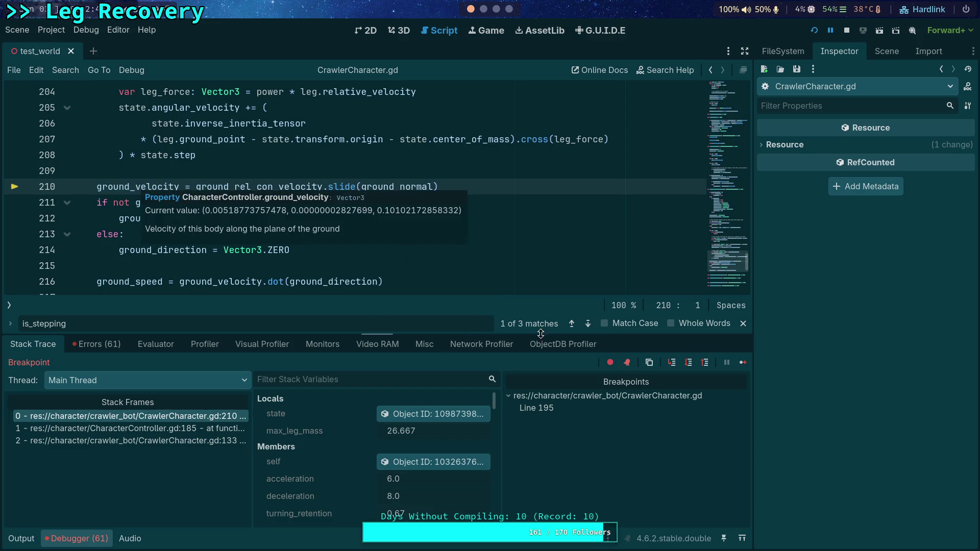
pyautogui.click(689, 363)
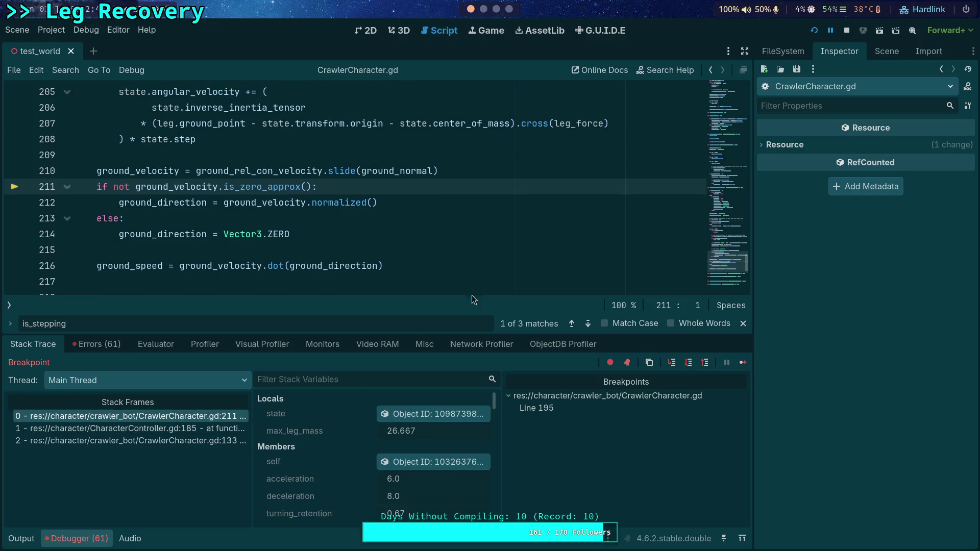
pyautogui.moveTo(134, 167)
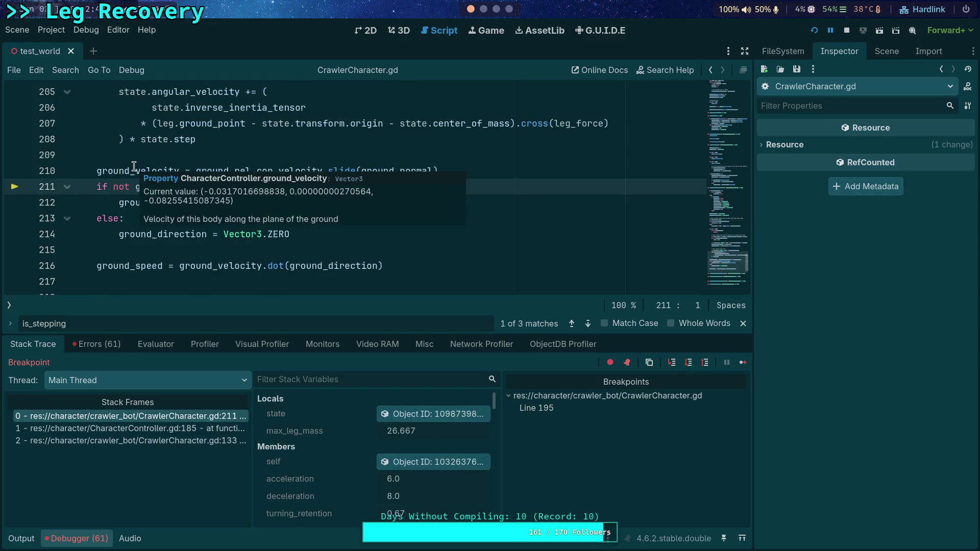
pyautogui.click(691, 364)
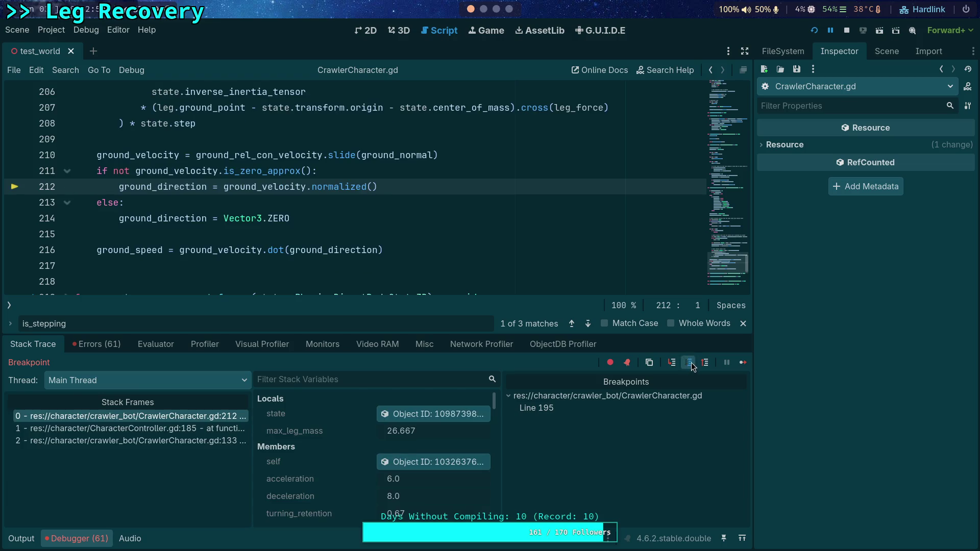
pyautogui.click(692, 366)
pyautogui.click(688, 364)
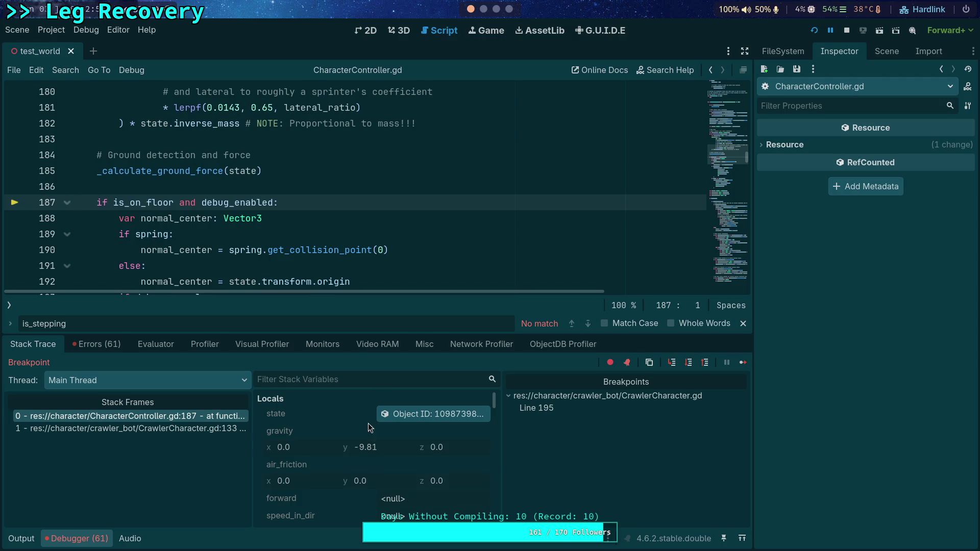
pyautogui.moveTo(372, 332); pyautogui.dragTo(372, 302)
pyautogui.scroll(-3, 348, 433)
pyautogui.scroll(-10, 347, 433)
pyautogui.scroll(-8, 362, 436)
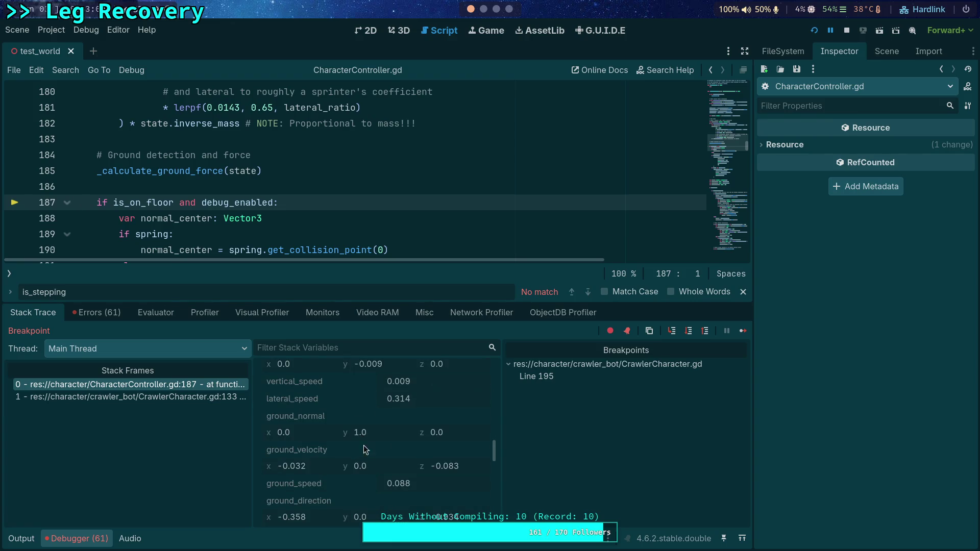
pyautogui.scroll(-1, 362, 443)
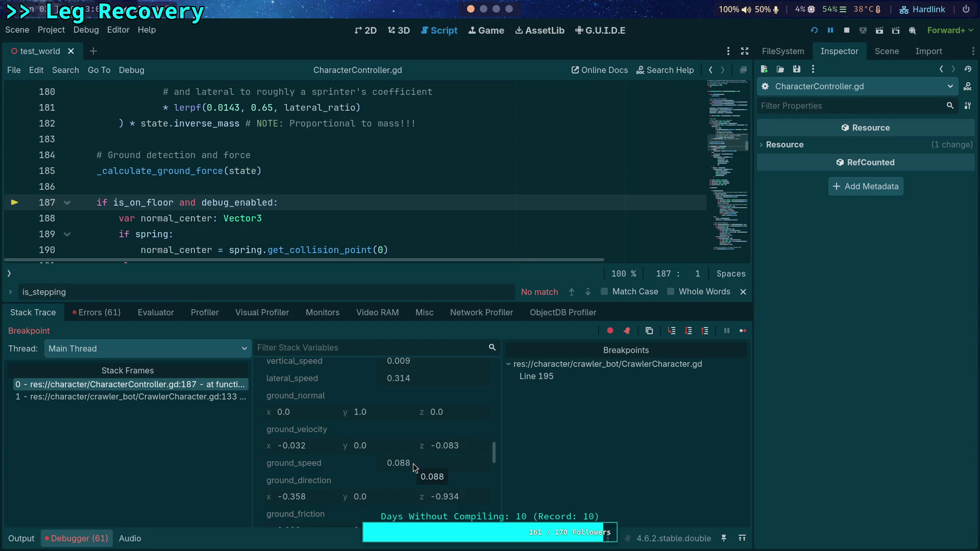
pyautogui.scroll(-2, 237, 199)
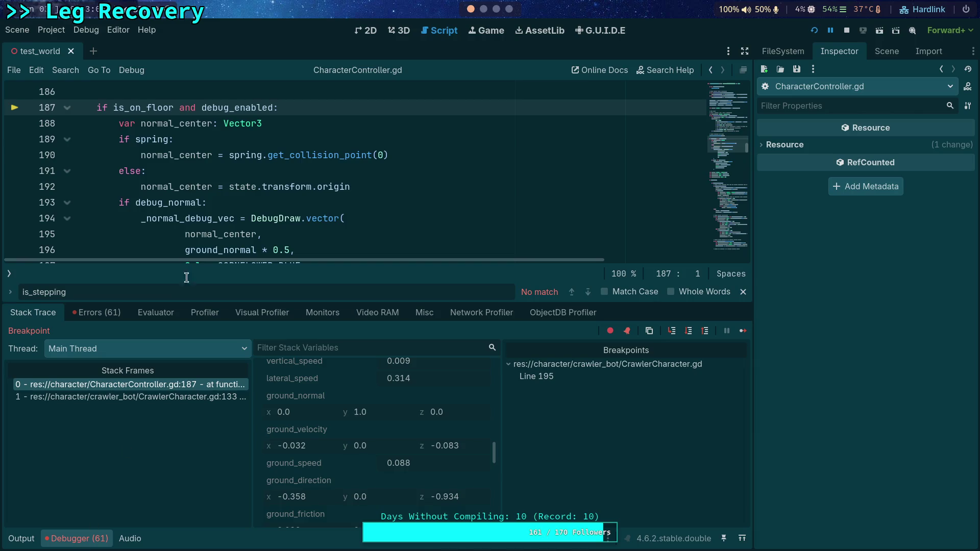
pyautogui.click(688, 332)
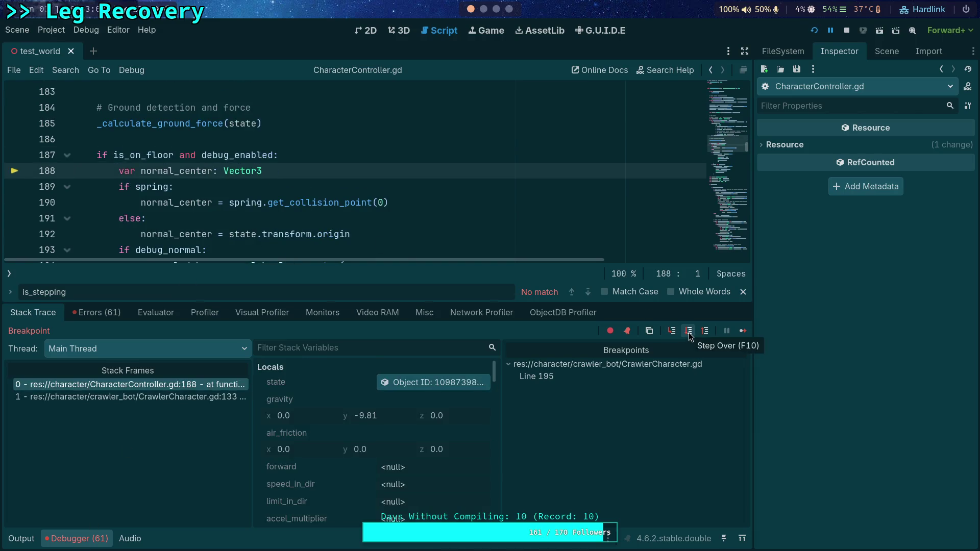
pyautogui.click(688, 332)
pyautogui.click(688, 332)
pyautogui.click(689, 332)
pyautogui.click(688, 332)
pyautogui.click(689, 331)
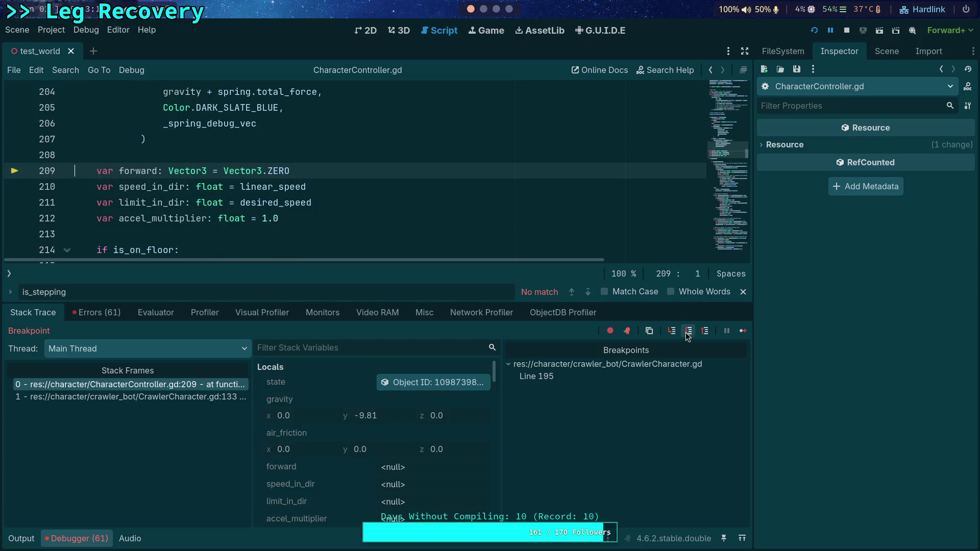
pyautogui.click(688, 332)
pyautogui.click(688, 332)
pyautogui.click(688, 331)
pyautogui.click(688, 332)
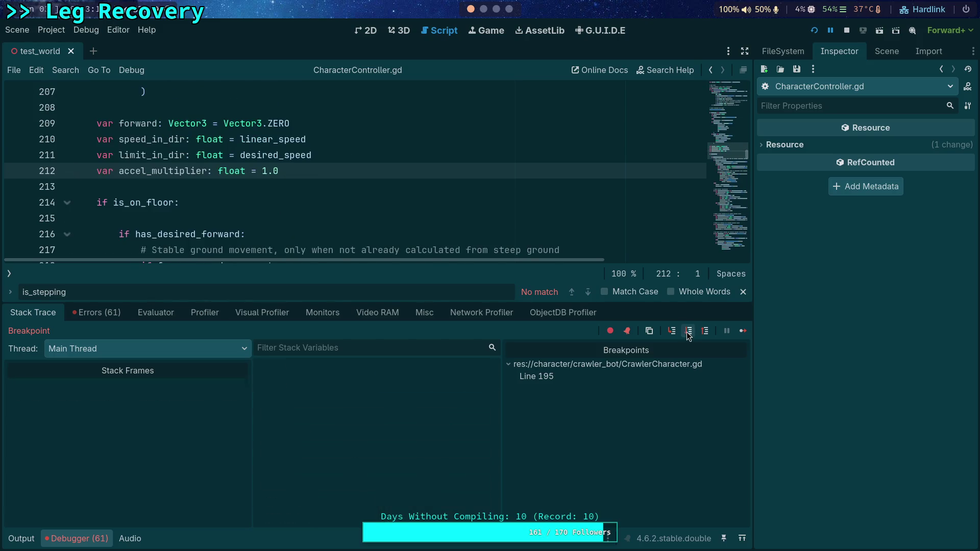
pyautogui.click(688, 332)
pyautogui.click(688, 332)
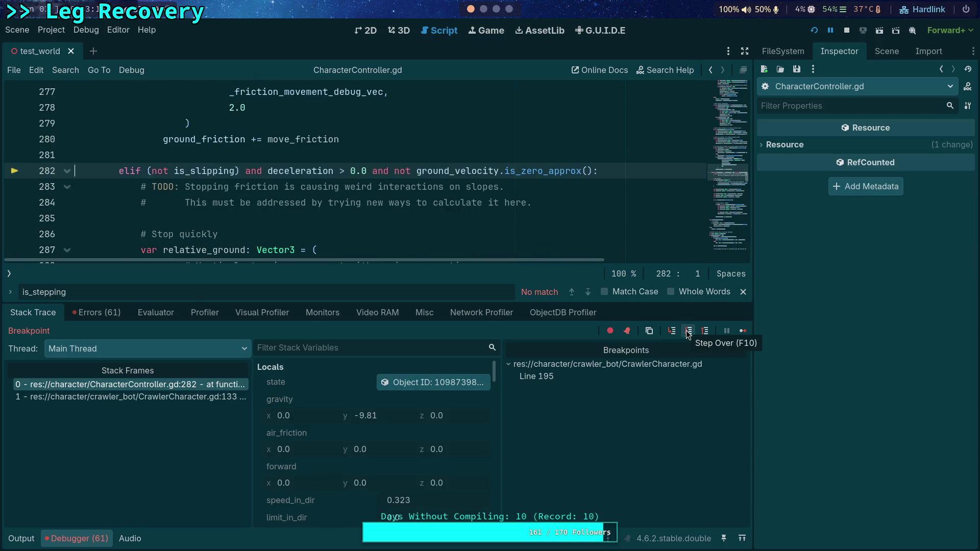
pyautogui.click(688, 331)
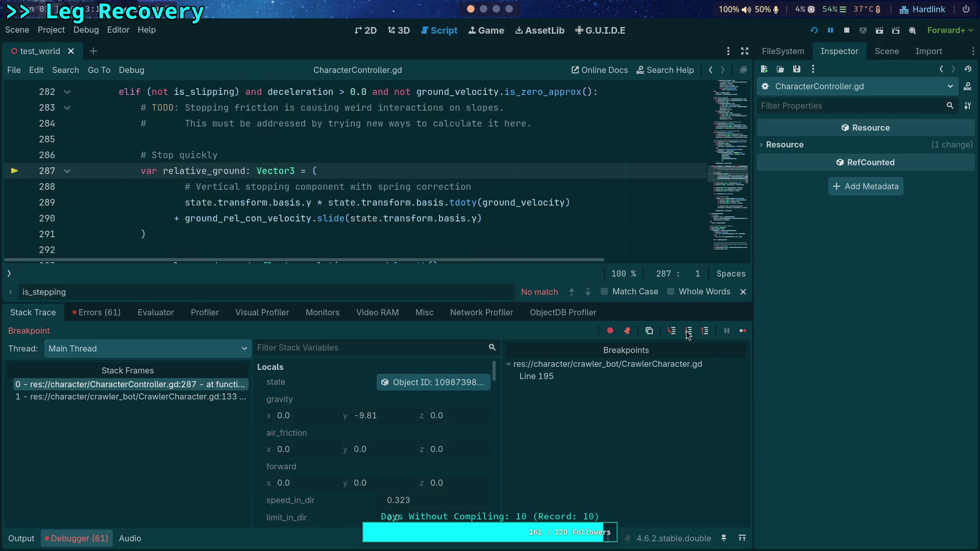
pyautogui.click(688, 332)
pyautogui.click(689, 331)
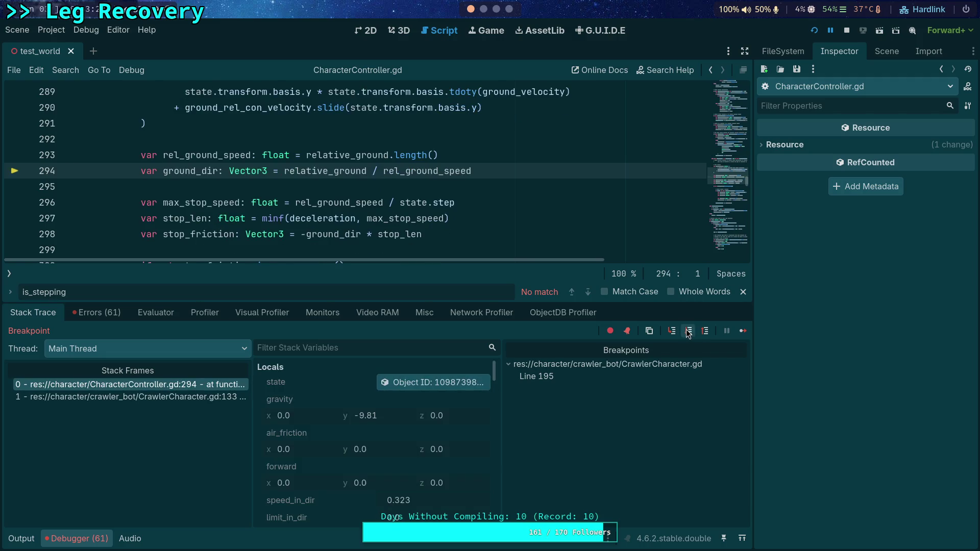
pyautogui.moveTo(220, 160)
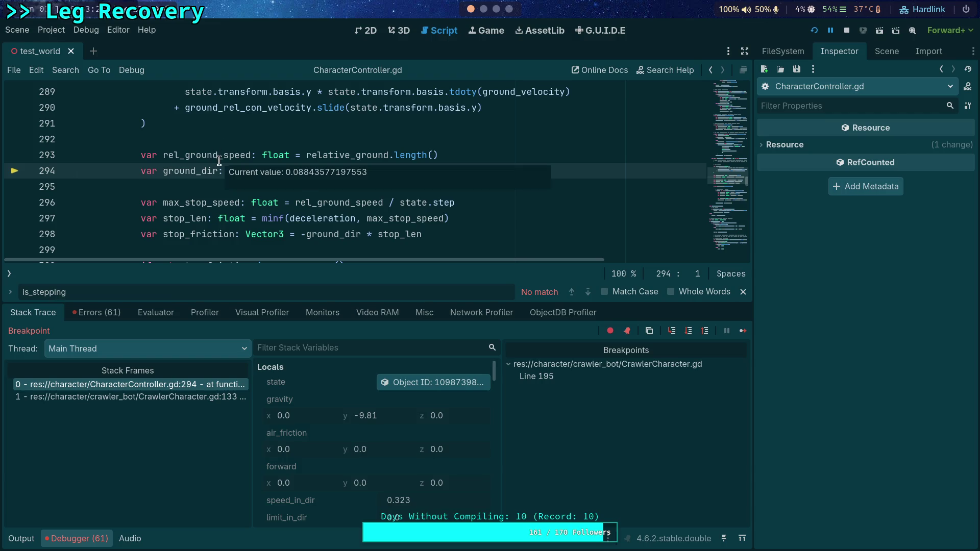
pyautogui.click(688, 331)
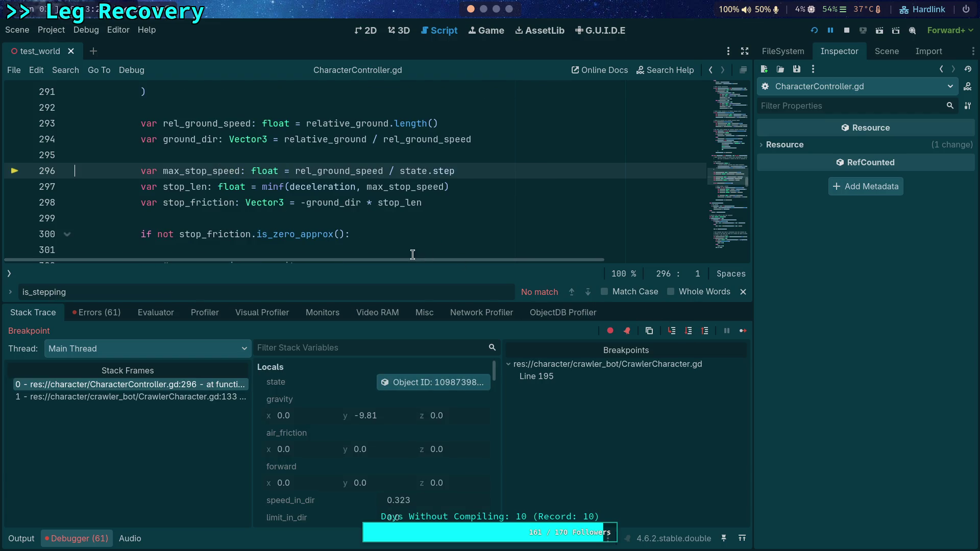
pyautogui.click(688, 331)
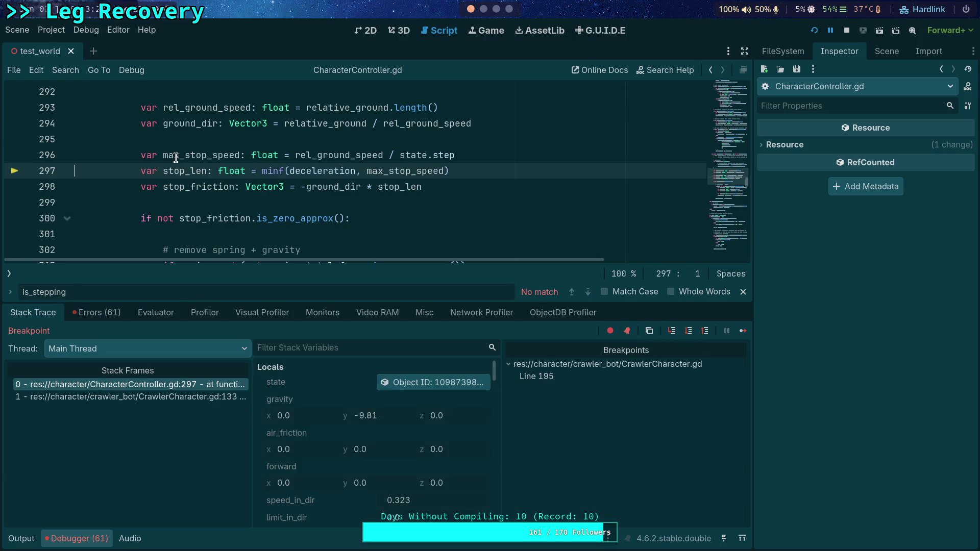
pyautogui.scroll(2, 223, 226)
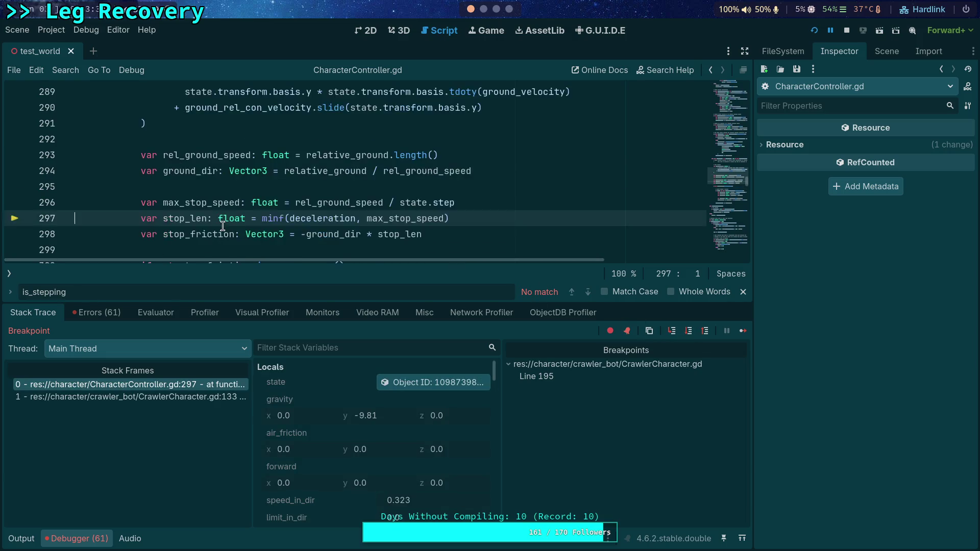
pyautogui.scroll(1, 223, 227)
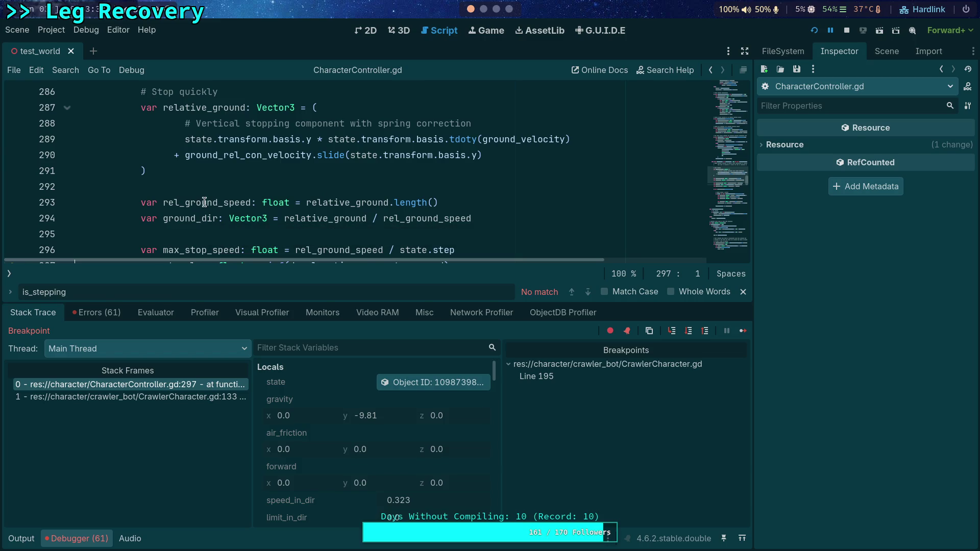
pyautogui.moveTo(204, 202)
pyautogui.moveTo(259, 159)
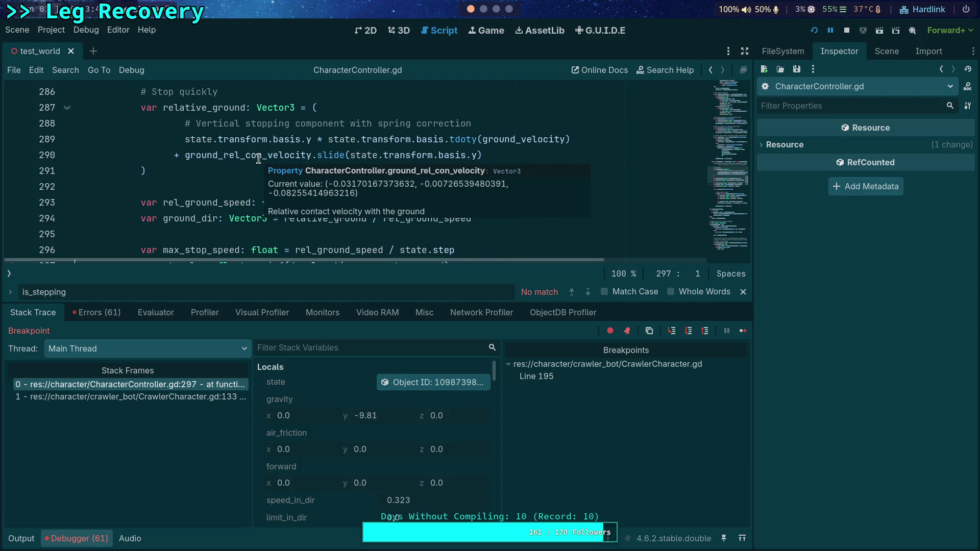
pyautogui.moveTo(523, 141)
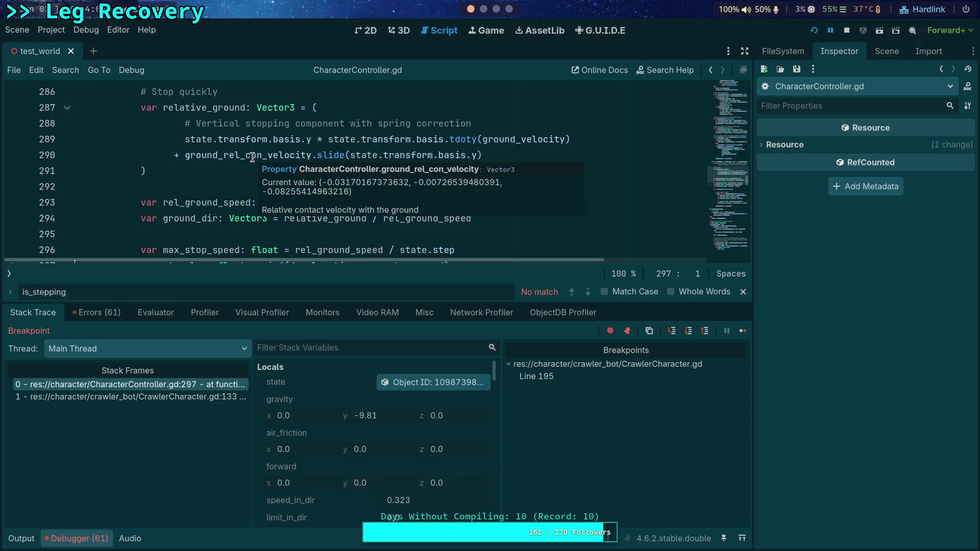
pyautogui.moveTo(335, 203)
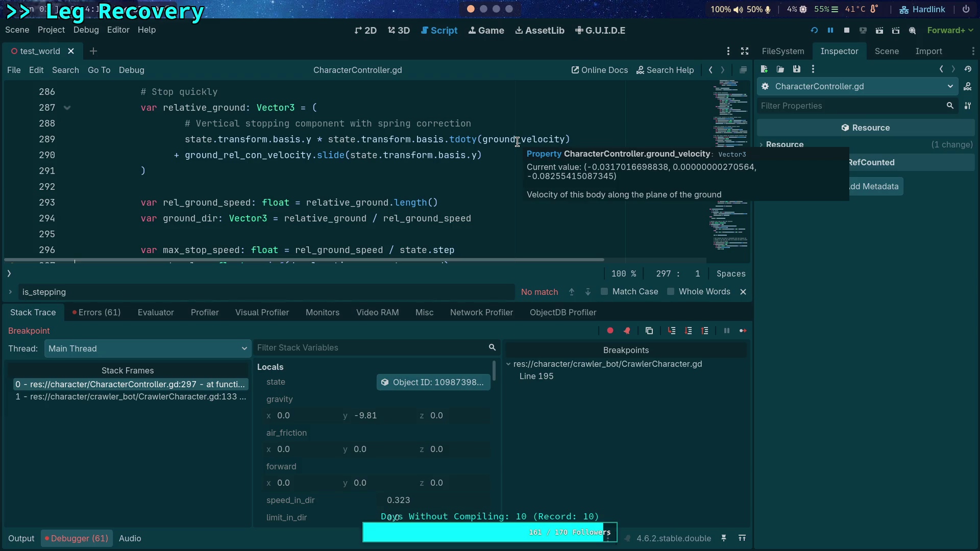
pyautogui.press('F12')
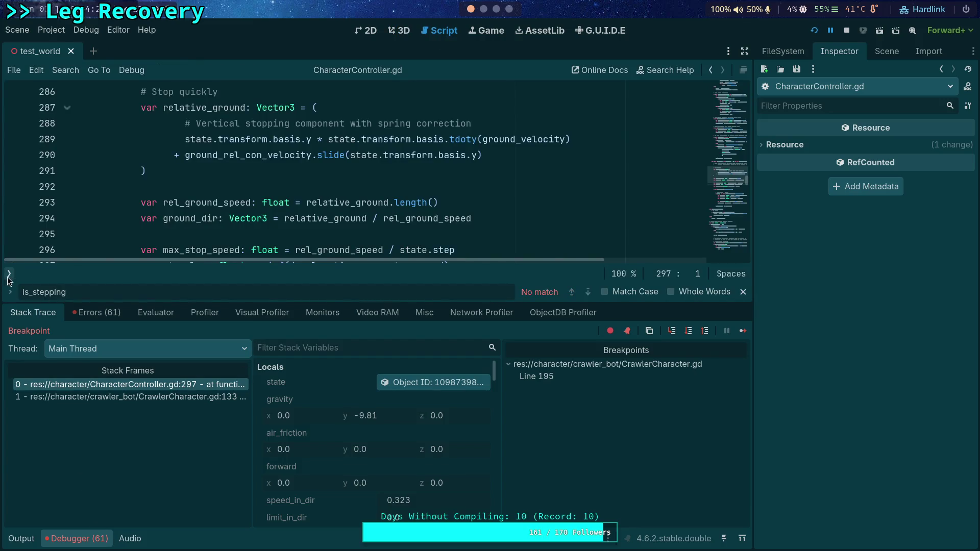
# Show the scripts list and compare CrawlerCharacter.gd with CharacterController.gd
pyautogui.click(9, 273)
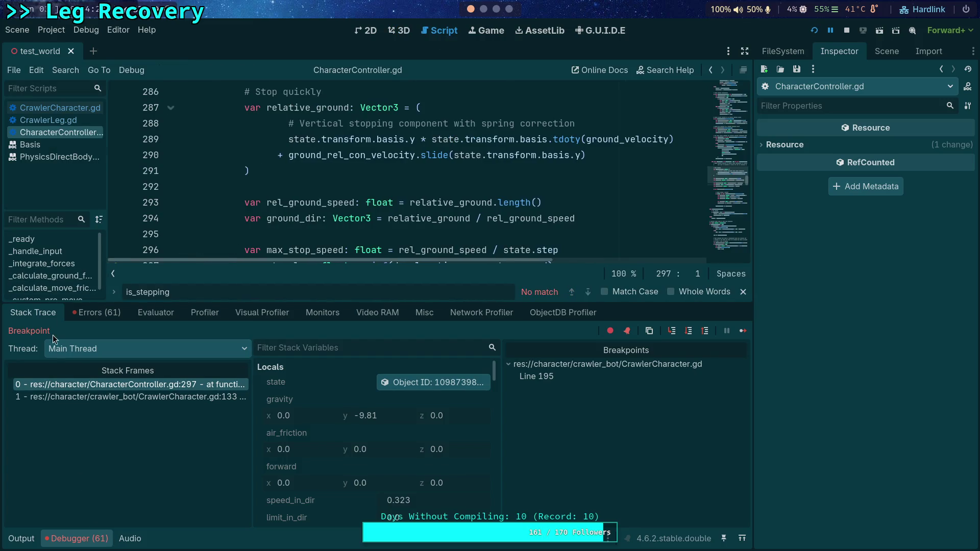
pyautogui.click(74, 108)
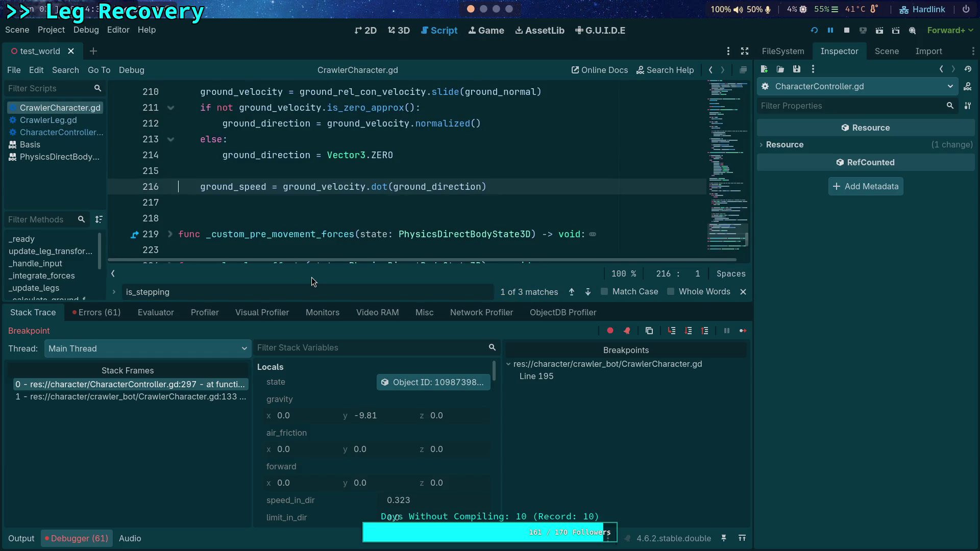
pyautogui.scroll(1, 305, 235)
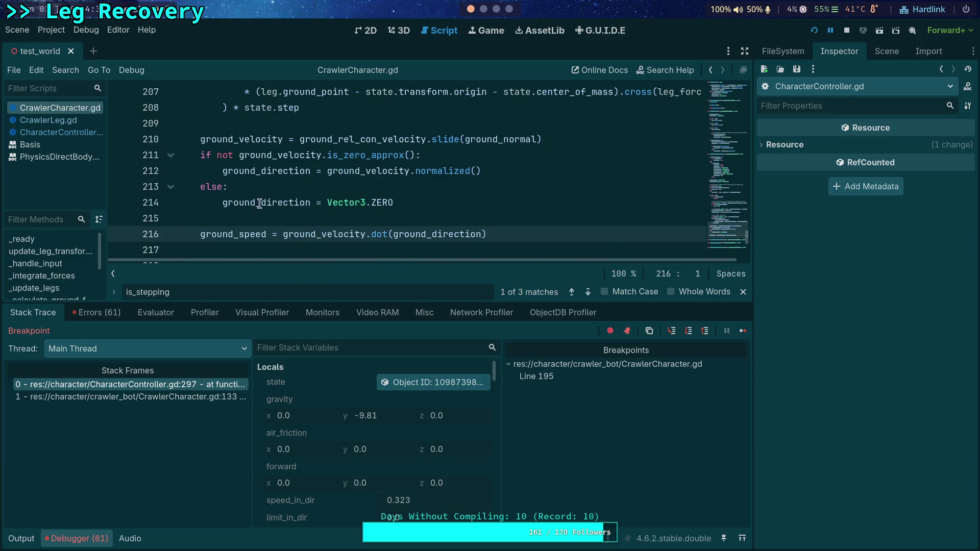
pyautogui.click(56, 133)
pyautogui.scroll(-7, 689, 190)
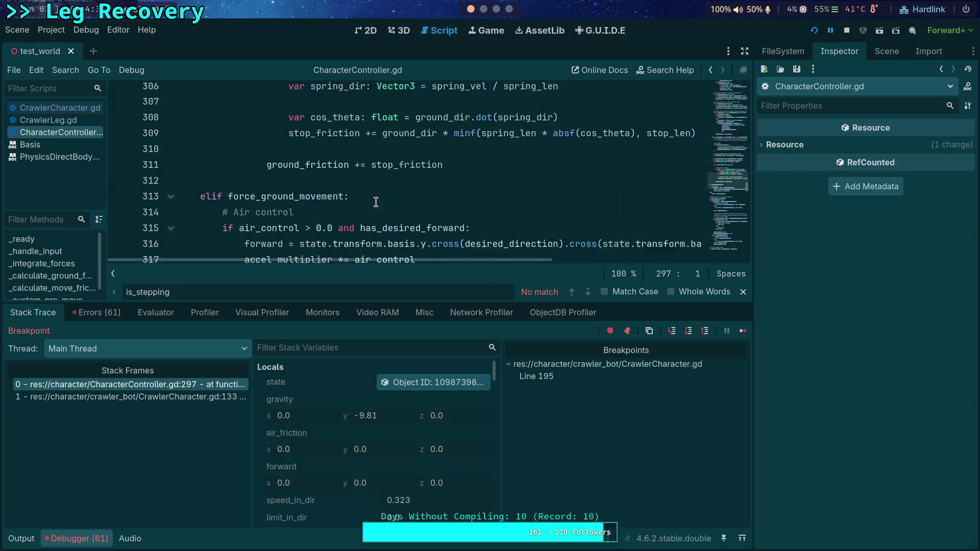
pyautogui.scroll(4, 652, 194)
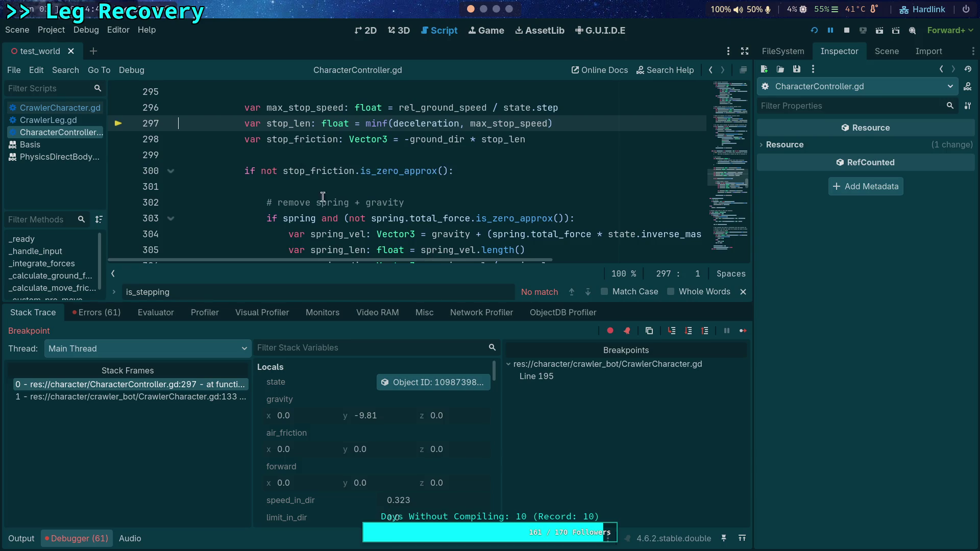
# Step over two lines to line 300, then stop the debug session
pyautogui.moveTo(392, 227)
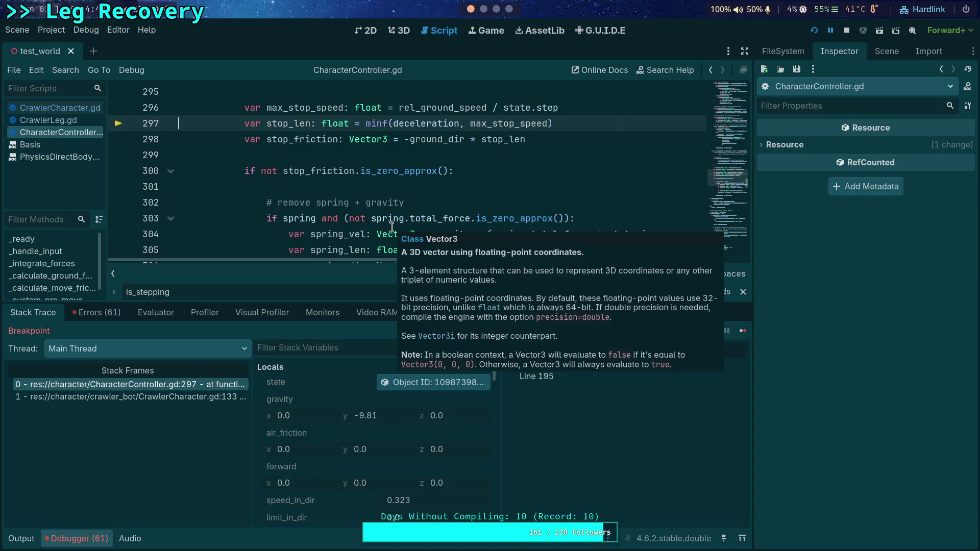
pyautogui.moveTo(411, 125)
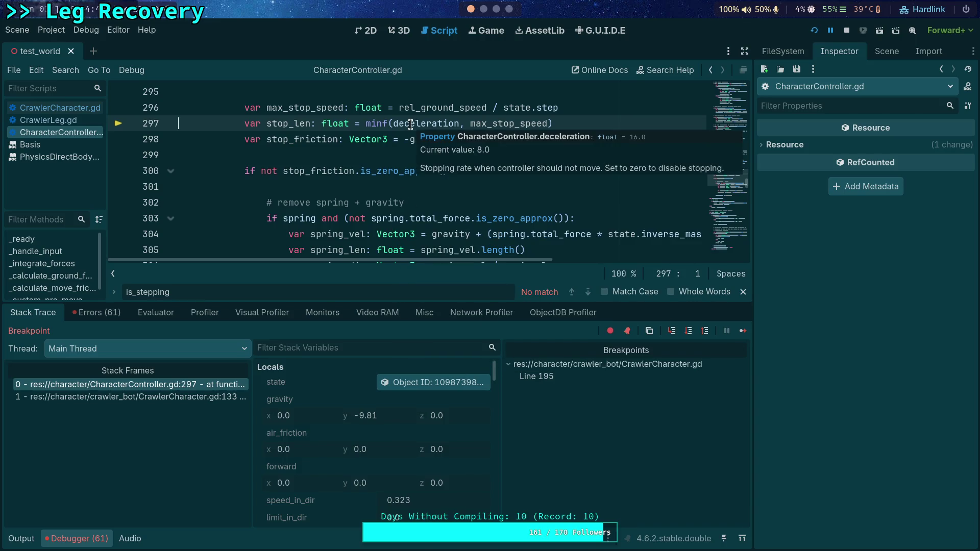
pyautogui.press('F10')
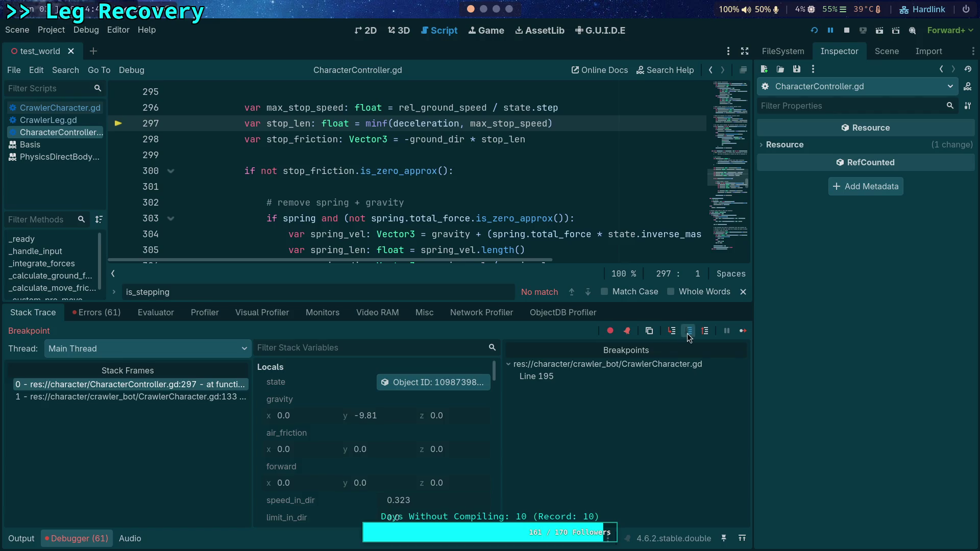
pyautogui.moveTo(291, 158)
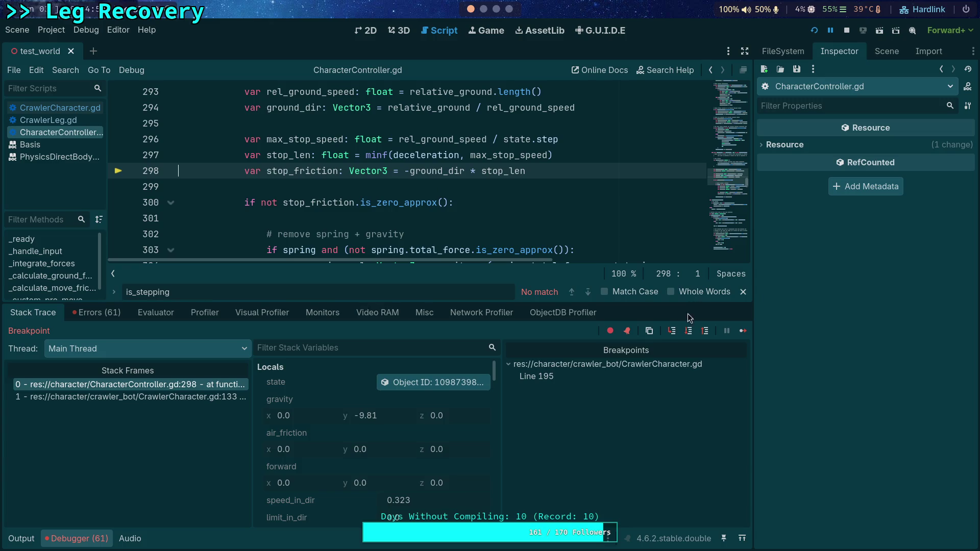
pyautogui.click(688, 330)
pyautogui.moveTo(294, 140)
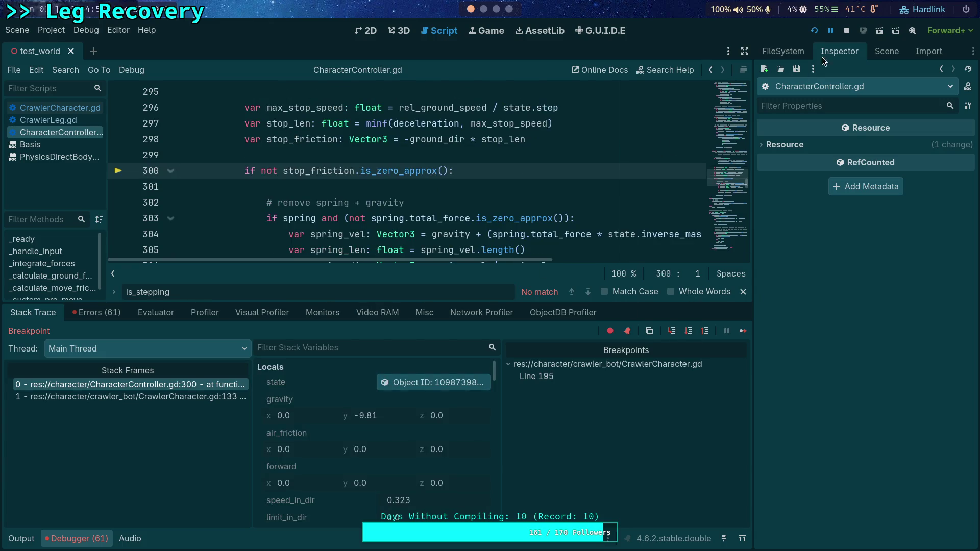
pyautogui.click(847, 32)
# Collapse the debugger panel and highlight the leg_velocity uses in CrawlerCharacter.gd
pyautogui.click(94, 539)
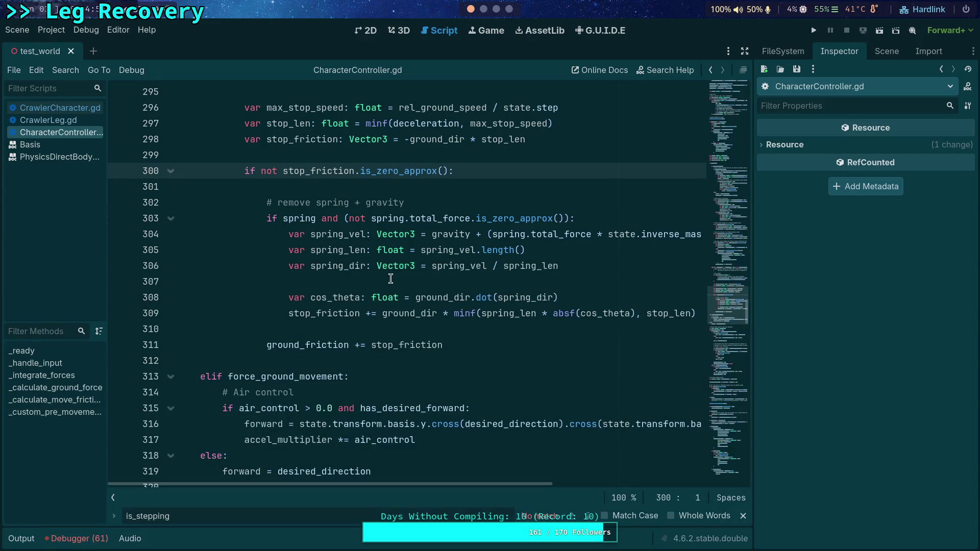
pyautogui.click(49, 109)
pyautogui.scroll(2, 321, 301)
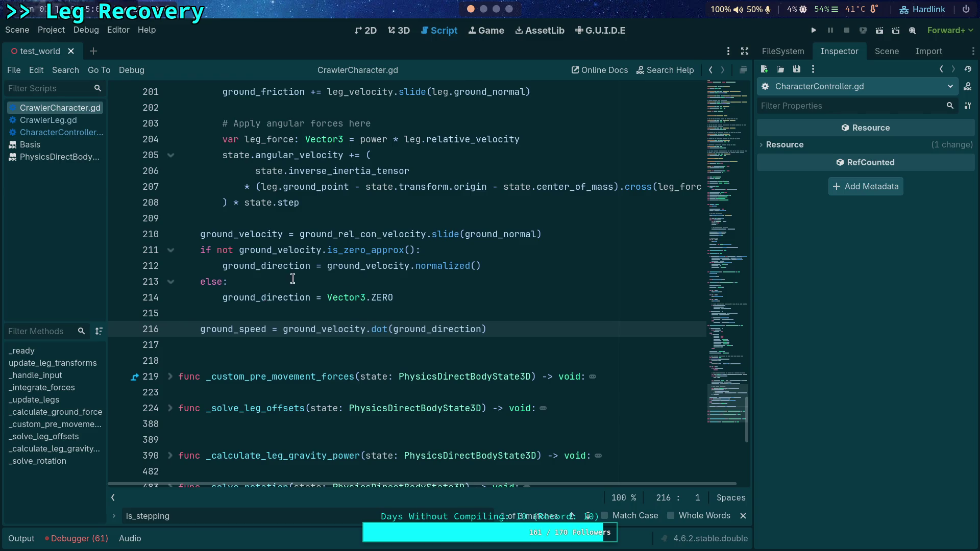
pyautogui.scroll(3, 287, 279)
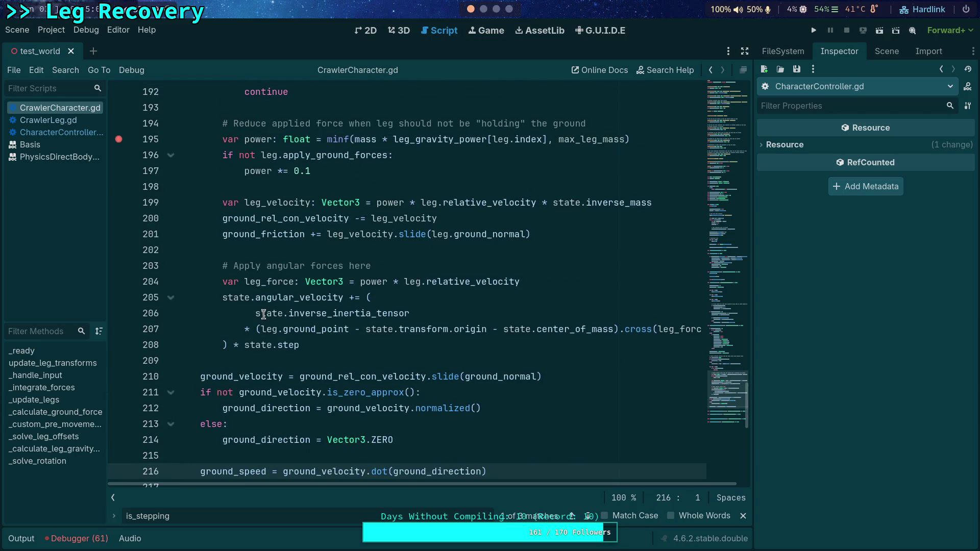
pyautogui.moveTo(301, 220)
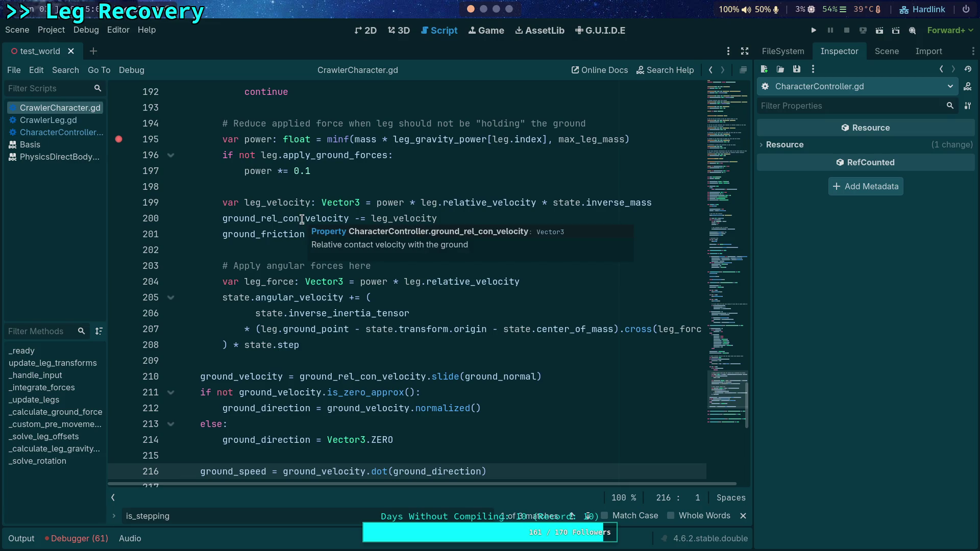
pyautogui.doubleClick(397, 219)
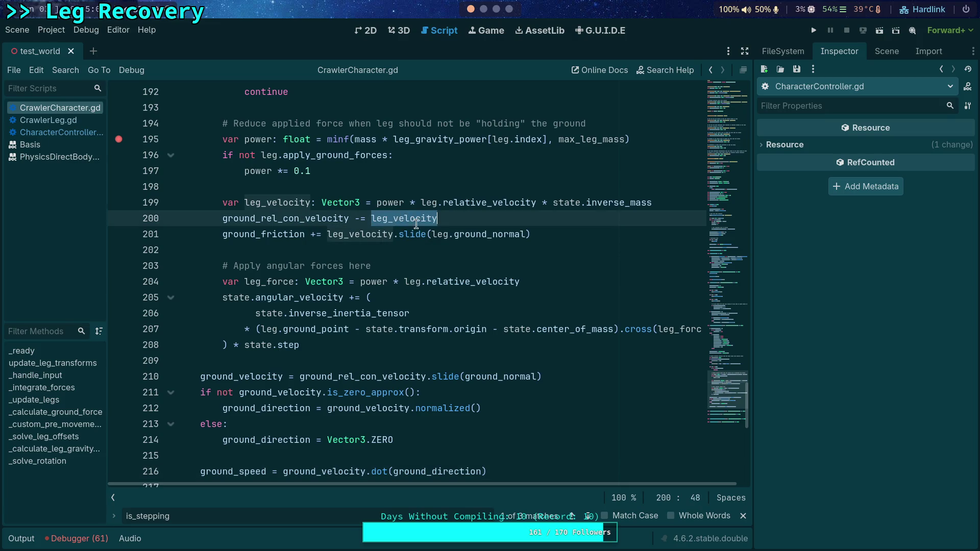
pyautogui.scroll(2, 522, 256)
pyautogui.moveTo(458, 292)
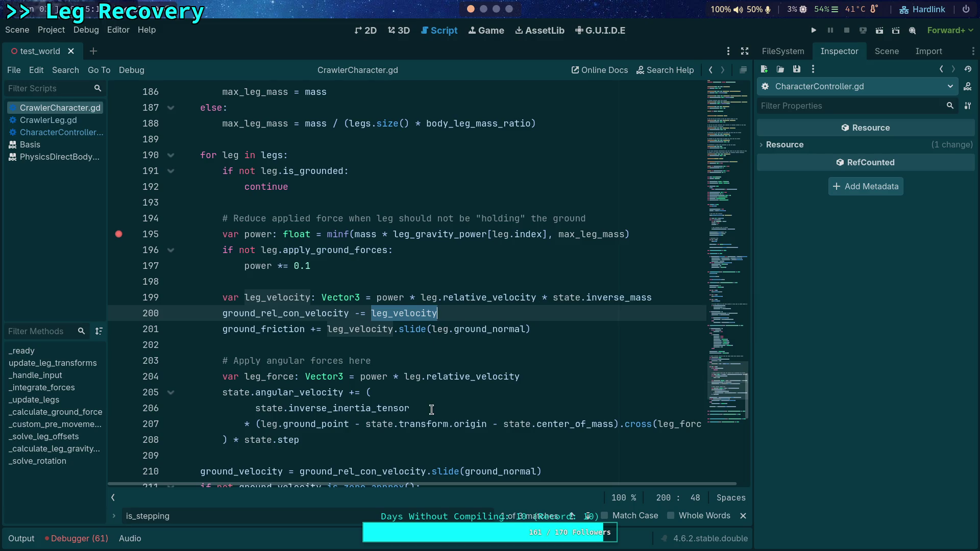
pyautogui.moveTo(407, 315)
# Review CharacterController.gd again, then open CrawlerLeg.gd at its _update_shape_cast code
pyautogui.click(57, 132)
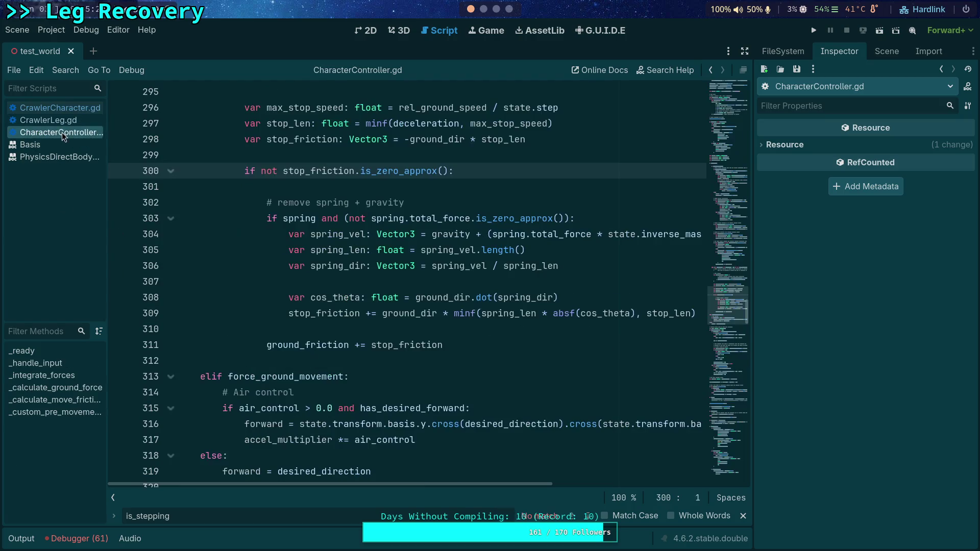
pyautogui.scroll(-8, 422, 298)
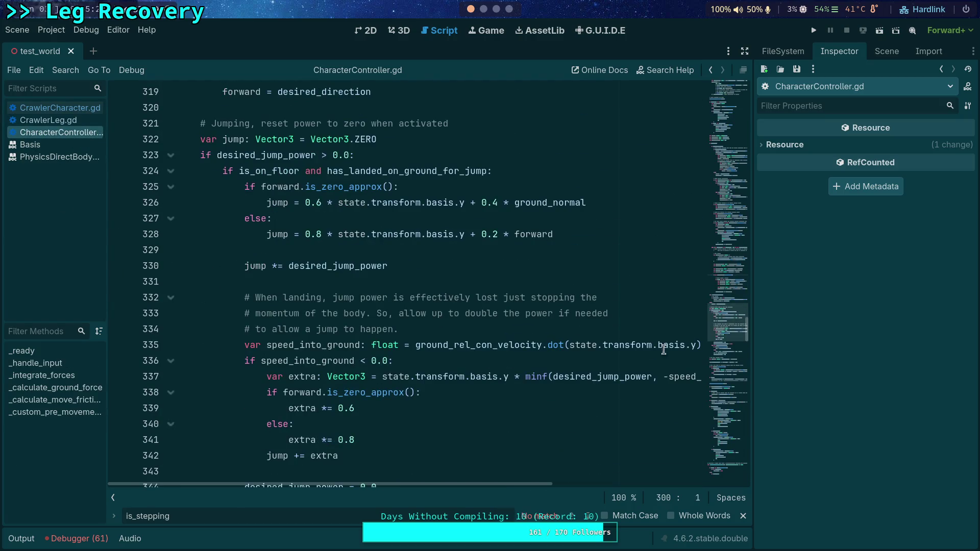
pyautogui.moveTo(725, 330); pyautogui.dragTo(716, 448)
pyautogui.scroll(3, 717, 446)
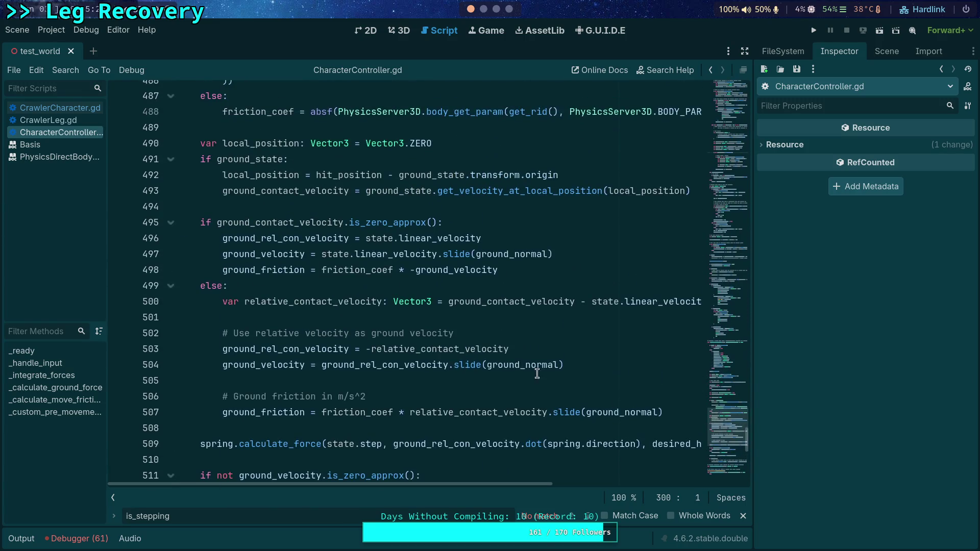
pyautogui.moveTo(430, 342)
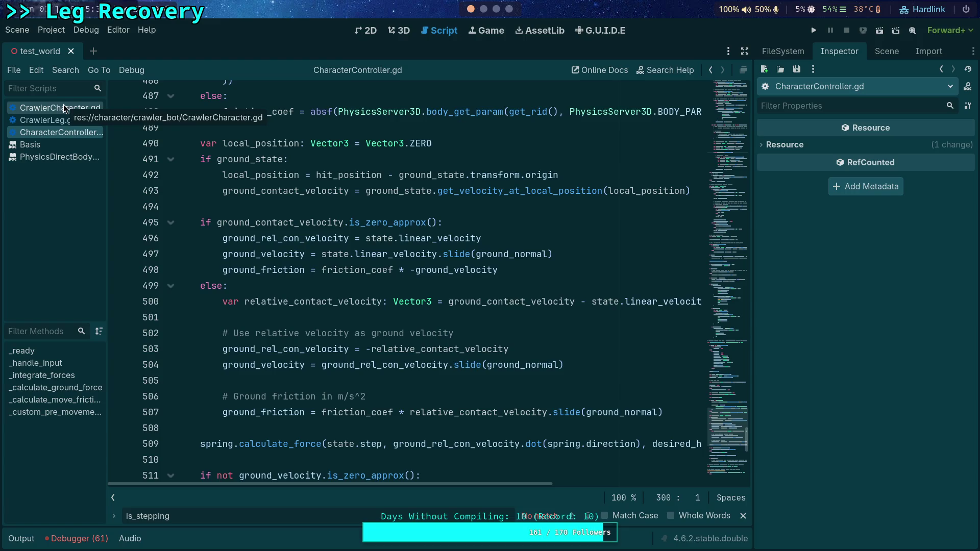
pyautogui.click(72, 124)
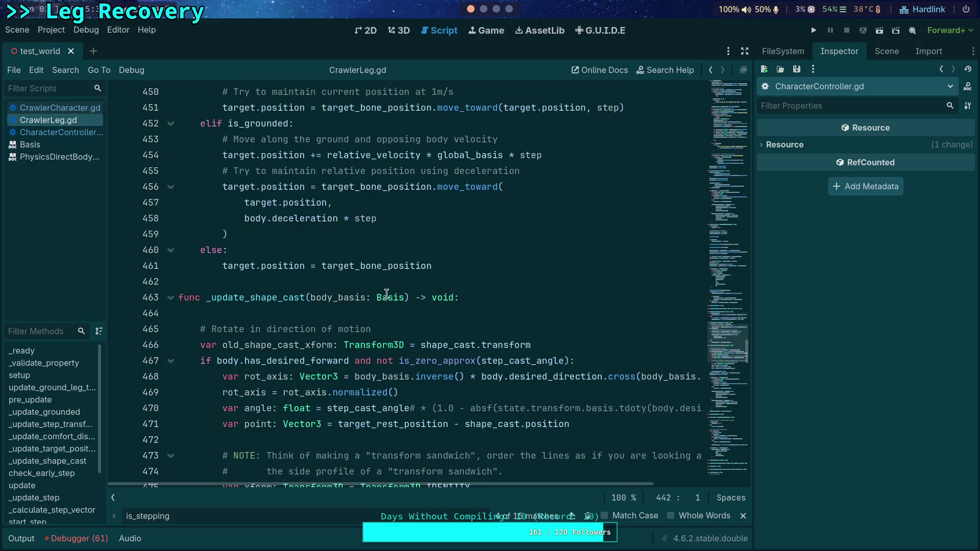
pyautogui.press('F3')
pyautogui.scroll(3, 317, 282)
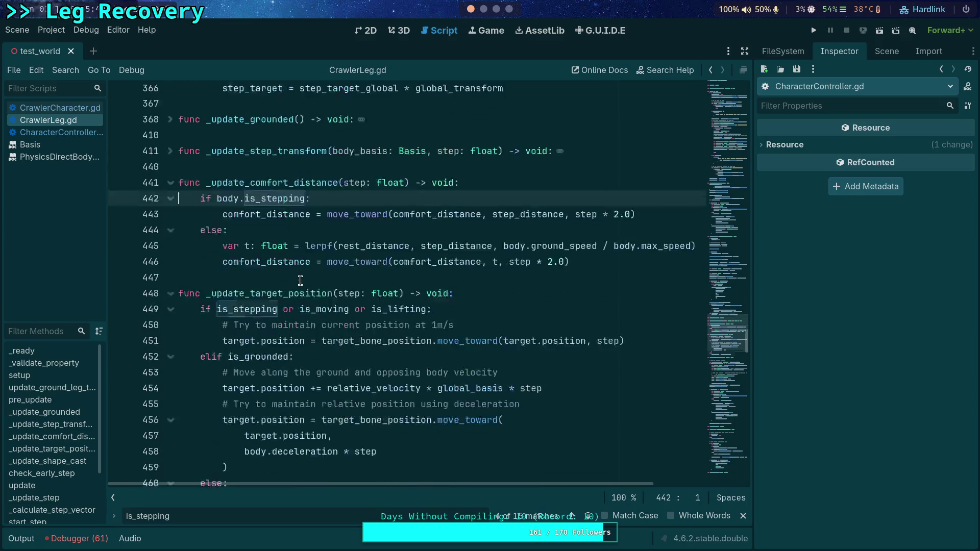
pyautogui.click(171, 283)
pyautogui.click(171, 314)
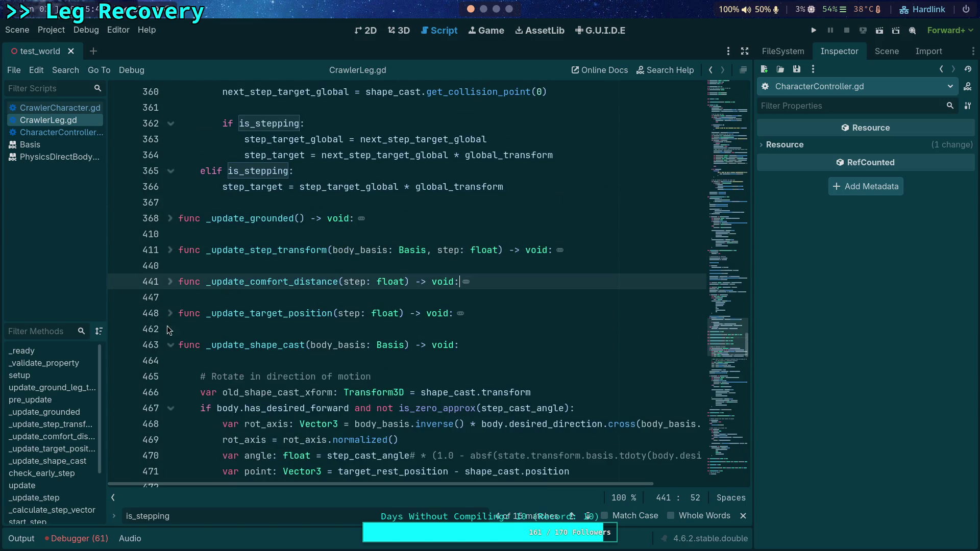
pyautogui.click(171, 345)
pyautogui.scroll(-2, 178, 338)
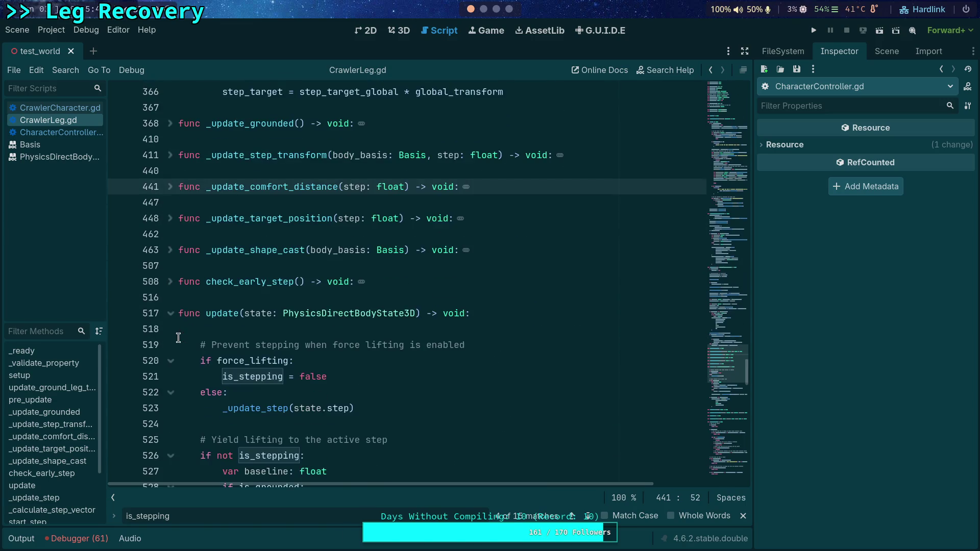
pyautogui.click(171, 313)
pyautogui.scroll(6, 199, 313)
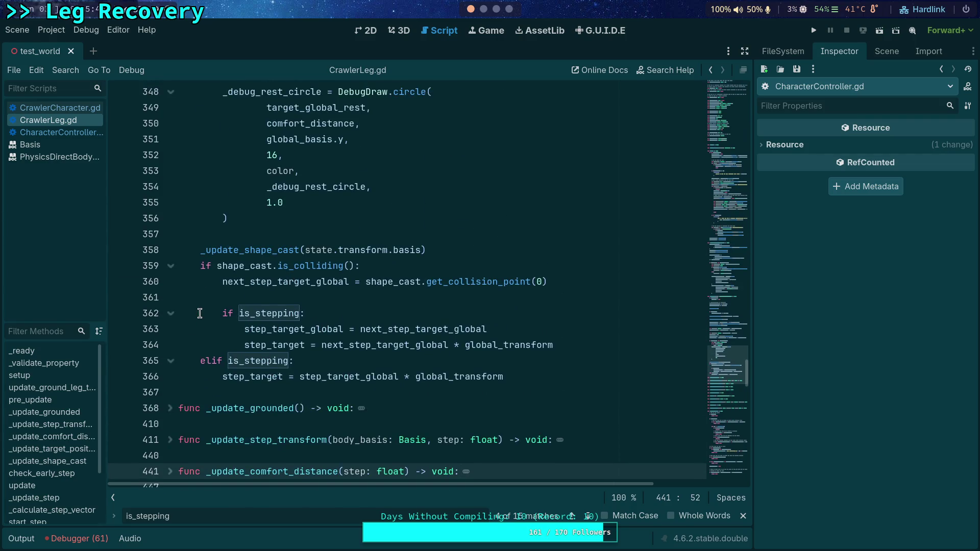
pyautogui.scroll(11, 200, 314)
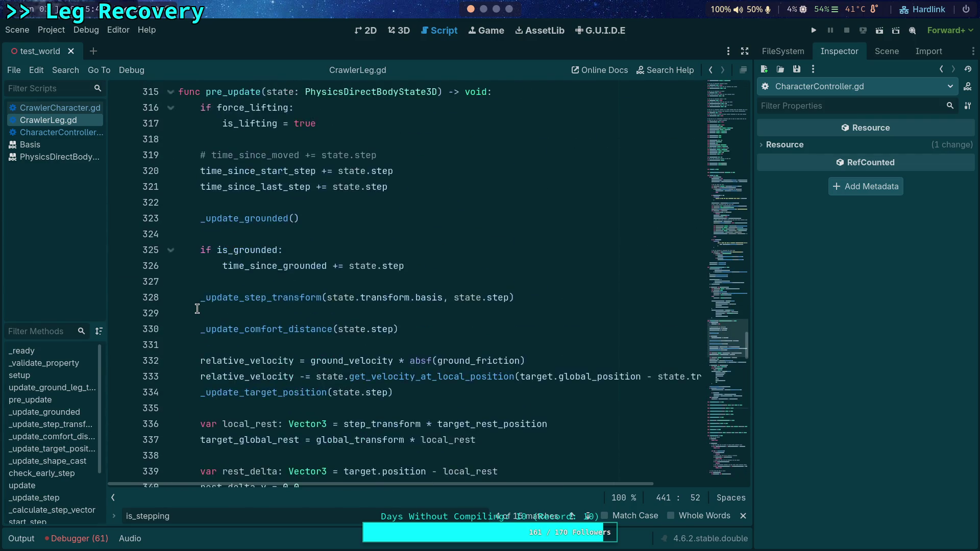
pyautogui.scroll(2, 197, 309)
pyautogui.scroll(-14, 209, 286)
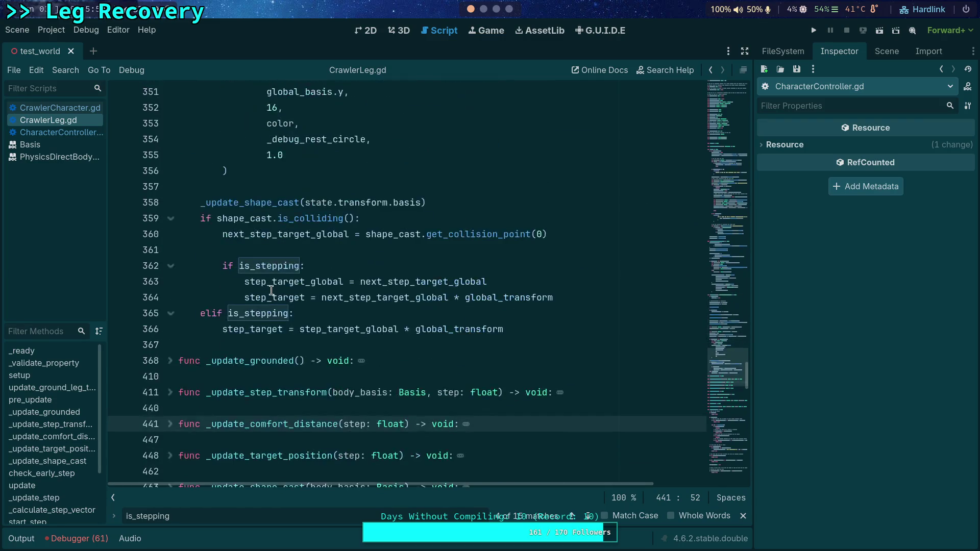
pyautogui.scroll(-2, 271, 290)
pyautogui.click(174, 268)
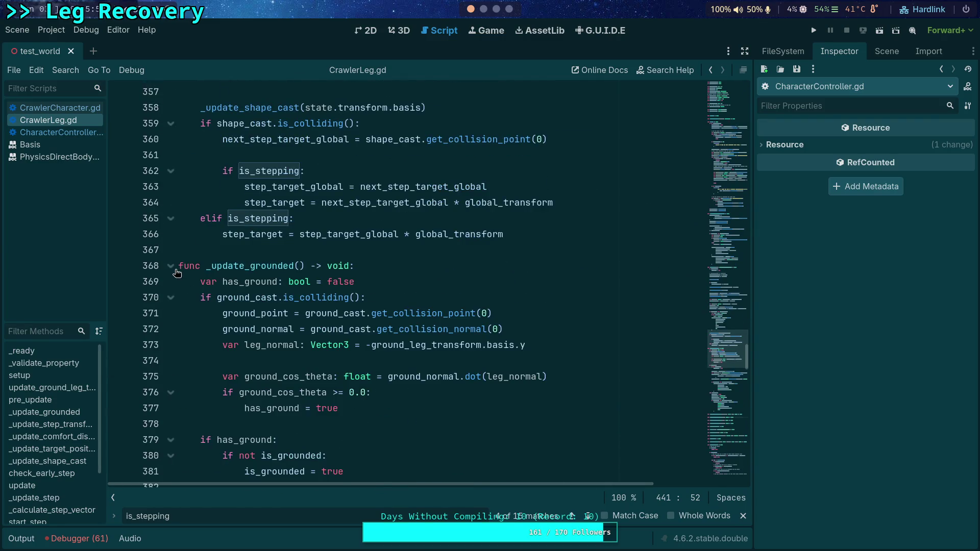
pyautogui.click(173, 266)
pyautogui.click(171, 298)
pyautogui.scroll(-4, 171, 296)
pyautogui.scroll(2, 164, 239)
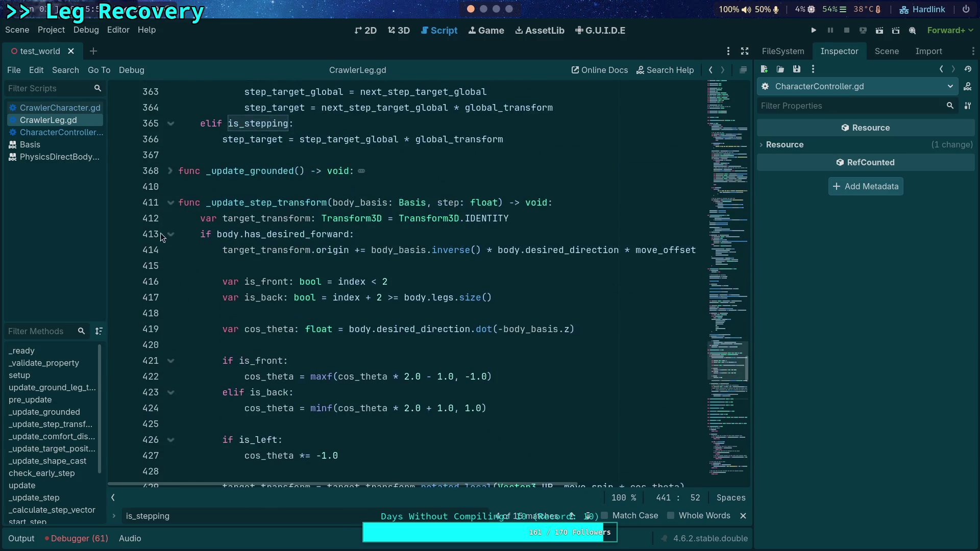
pyautogui.click(170, 204)
pyautogui.click(170, 266)
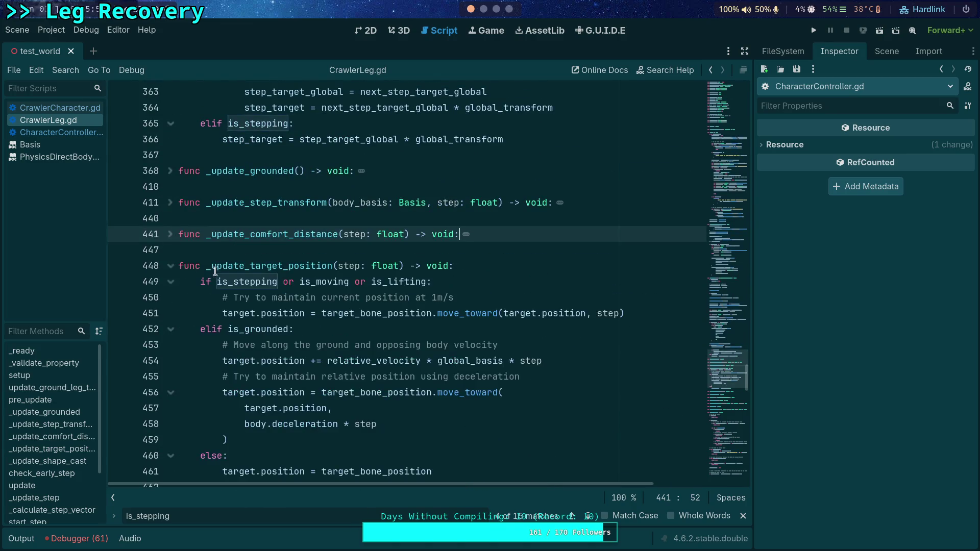
pyautogui.scroll(-1, 211, 271)
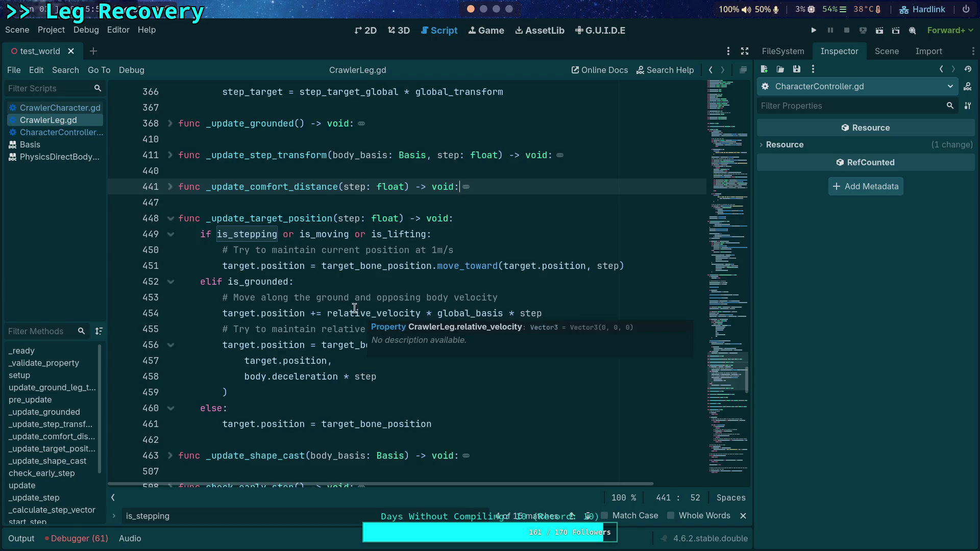
pyautogui.scroll(10, 357, 307)
pyautogui.scroll(4, 327, 289)
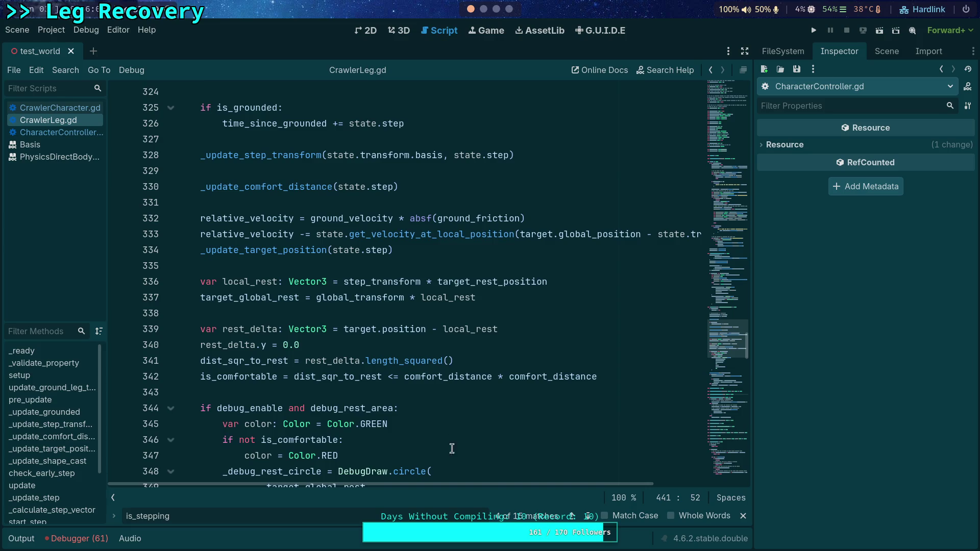
pyautogui.moveTo(460, 485); pyautogui.dragTo(590, 494)
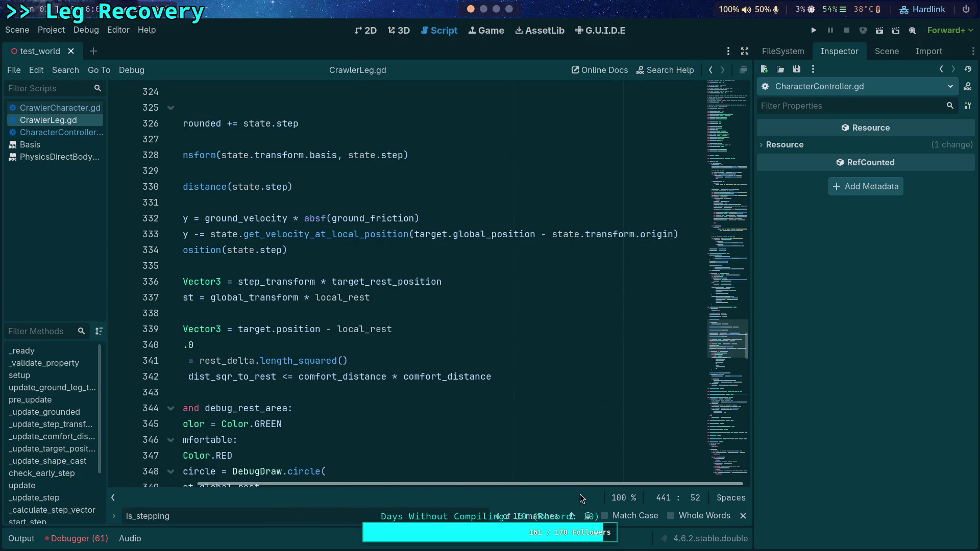
pyautogui.moveTo(575, 484); pyautogui.dragTo(483, 484)
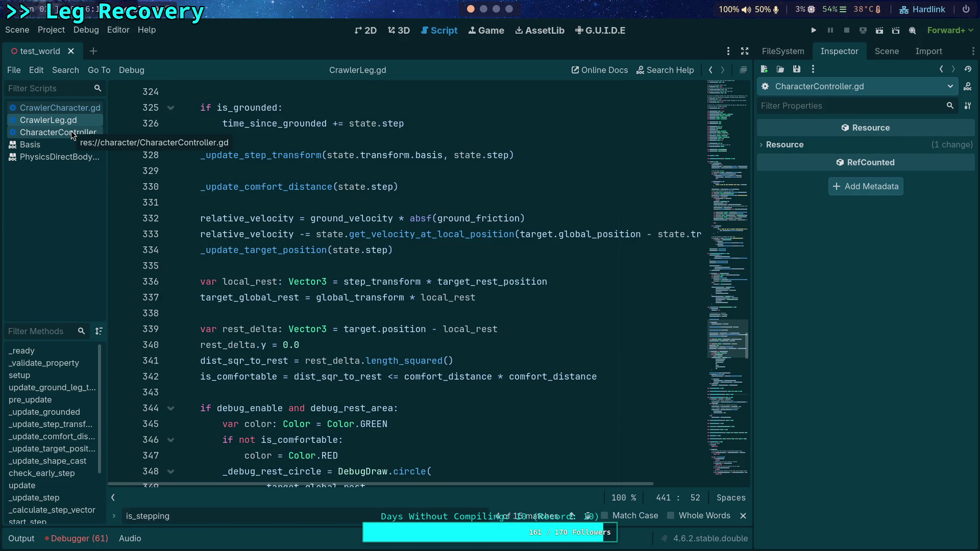
# Look over CrawlerCharacter.gd, CharacterController.gd and CrawlerLeg.gd, then run the project with F5 until line 195
pyautogui.click(73, 110)
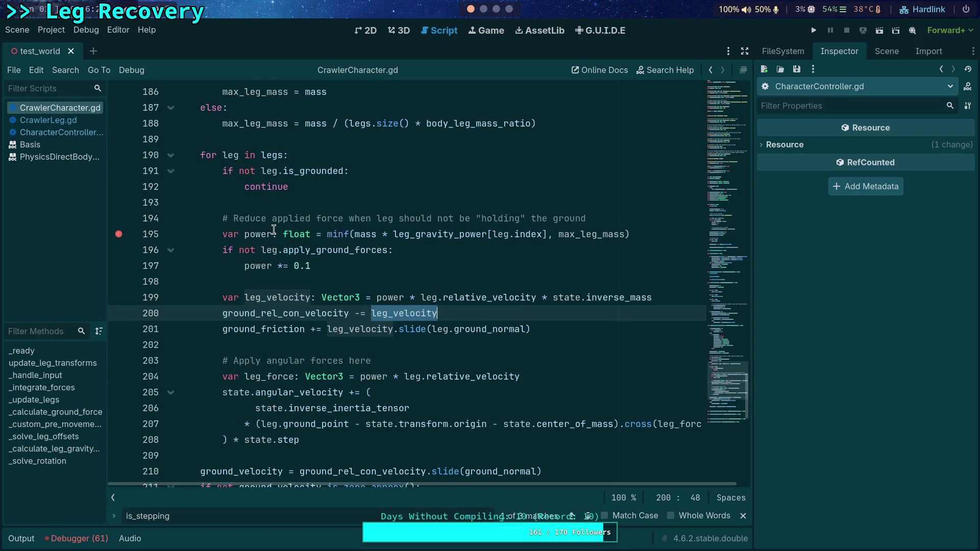
pyautogui.click(305, 347)
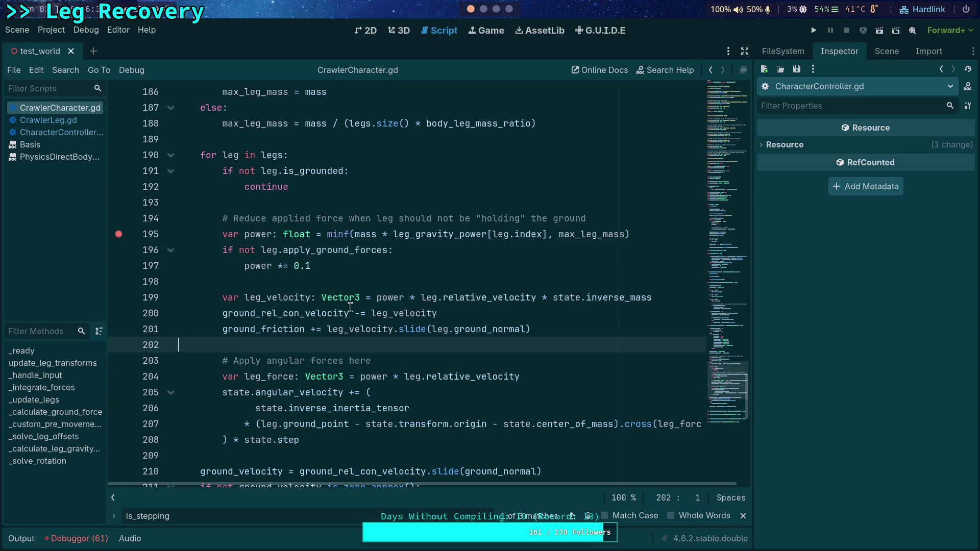
pyautogui.click(56, 132)
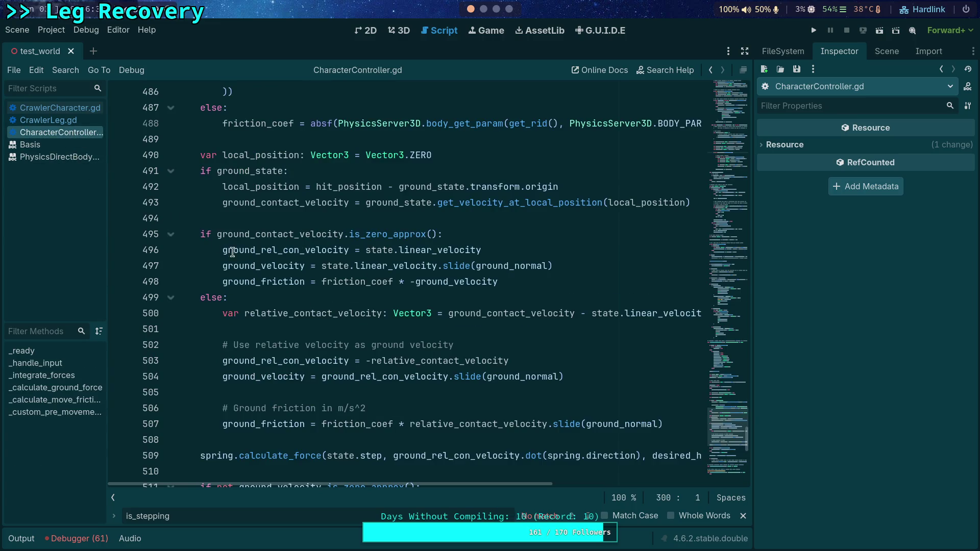
pyautogui.moveTo(281, 272)
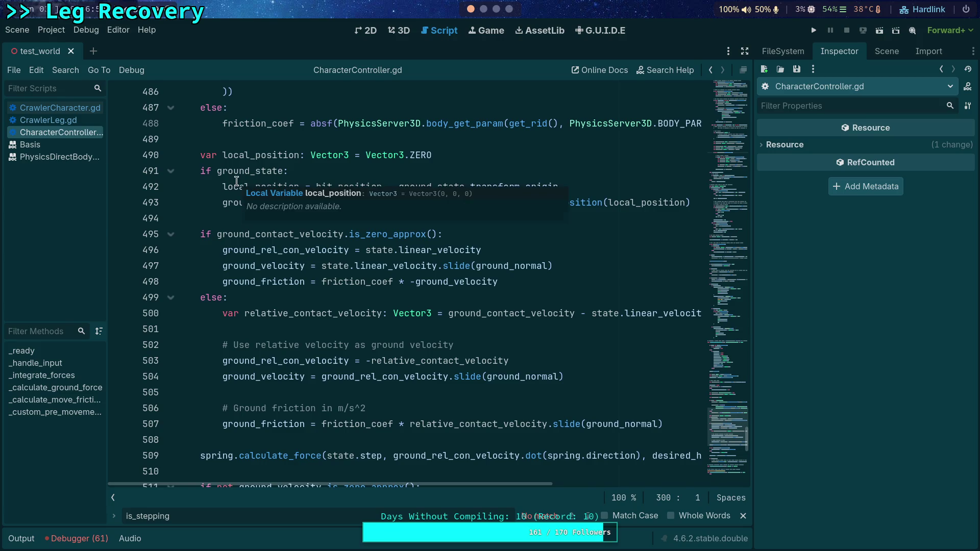
pyautogui.click(52, 119)
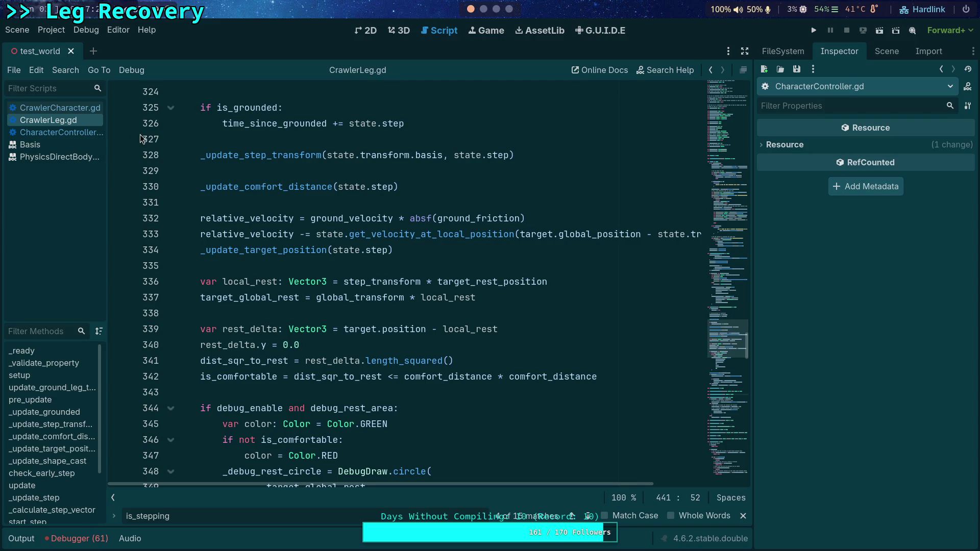
pyautogui.press('F5')
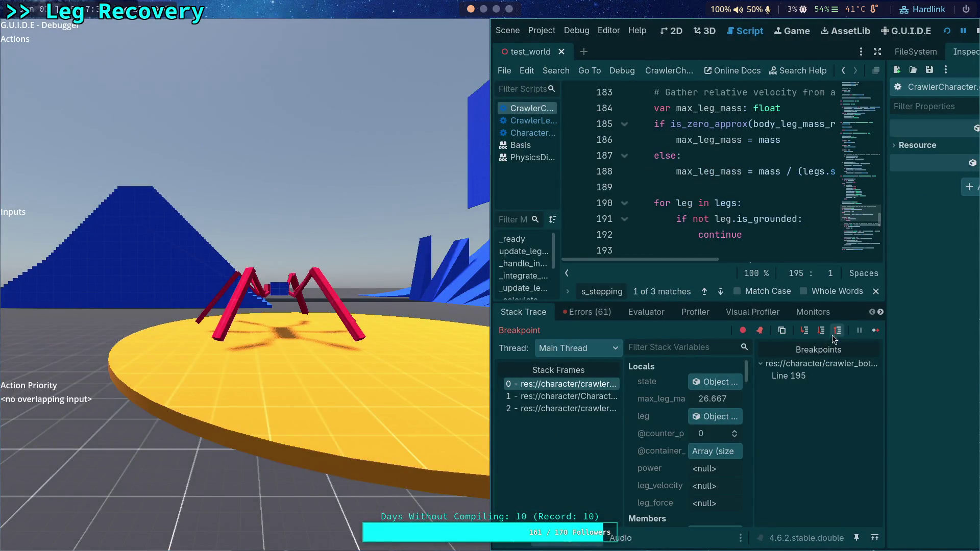
# Remove the line 195 breakpoint, rerun the crawler scene uninterrupted, then stop it
pyautogui.click(791, 376)
pyautogui.click(569, 171)
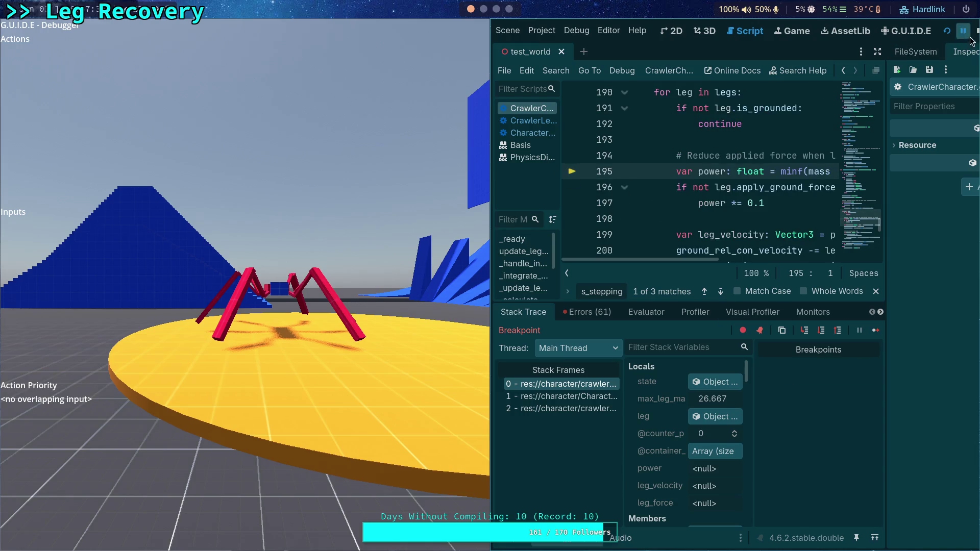
pyautogui.click(976, 30)
pyautogui.click(814, 30)
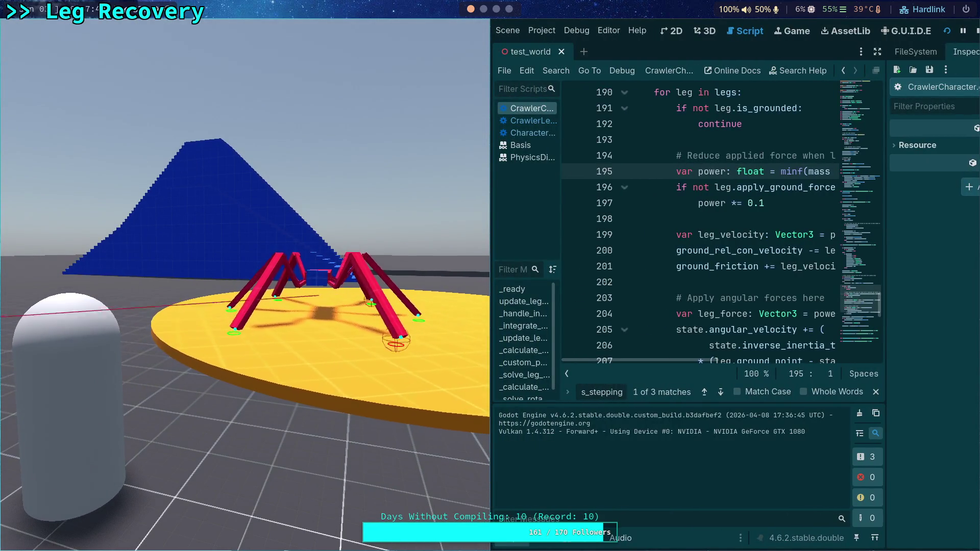
pyautogui.click(976, 33)
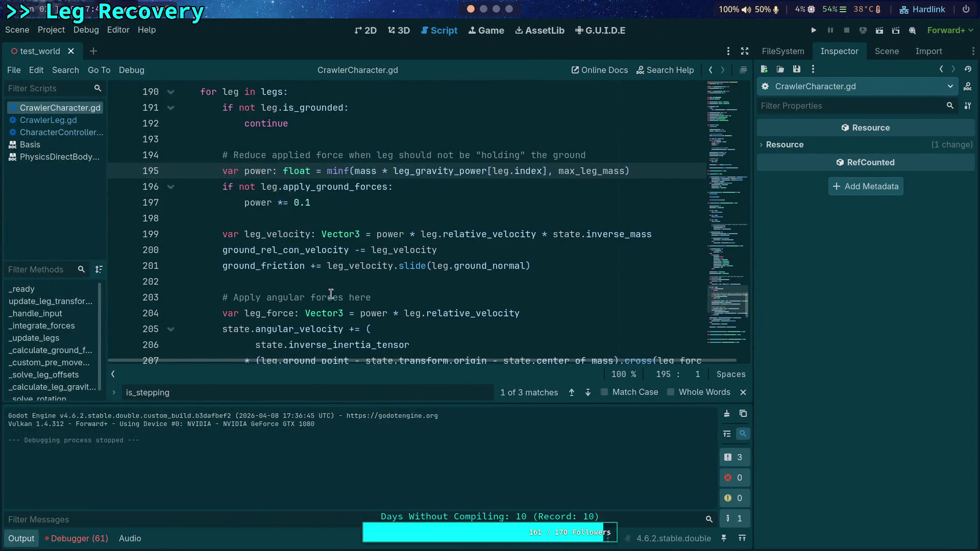
# Collapse the Output log and move CrawlerBot 6.8 units along X off the platform
pyautogui.click(30, 540)
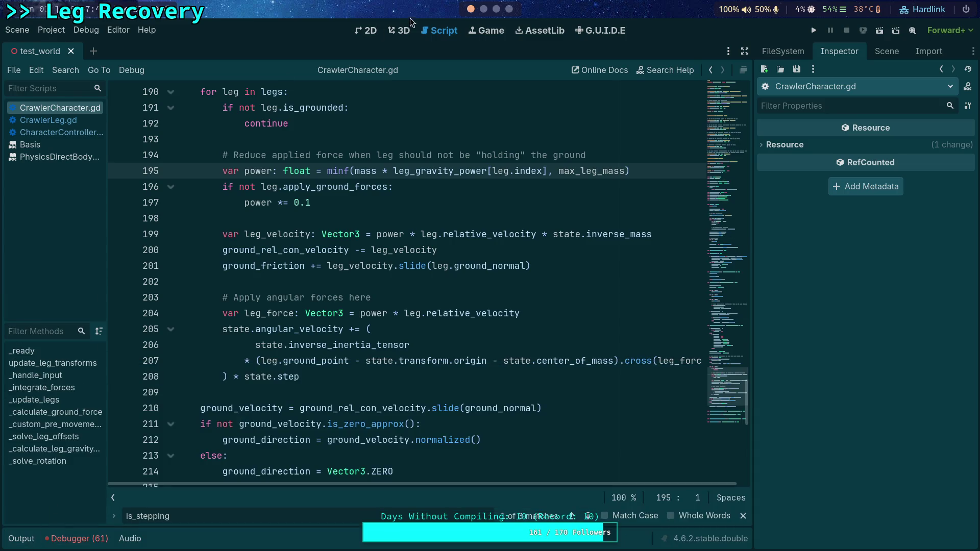
pyautogui.click(886, 51)
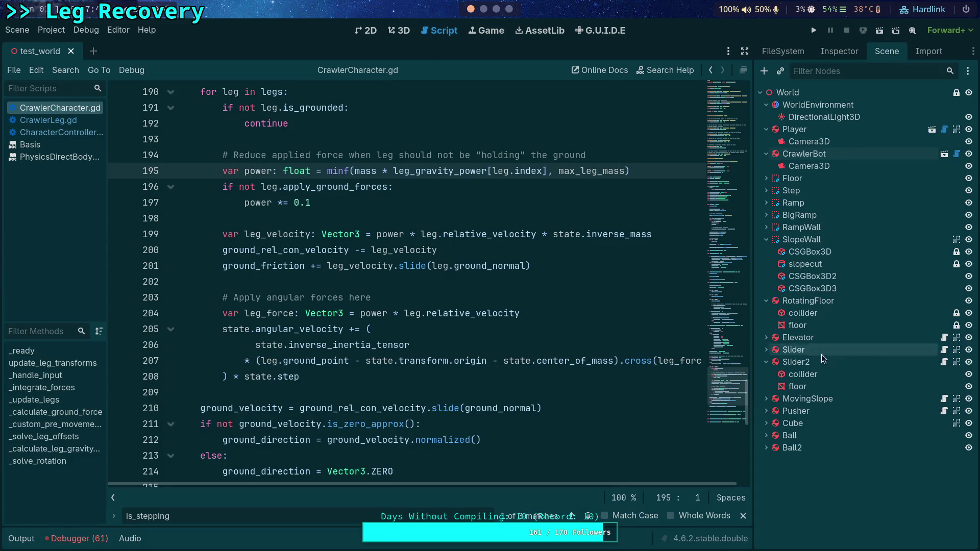
pyautogui.click(805, 153)
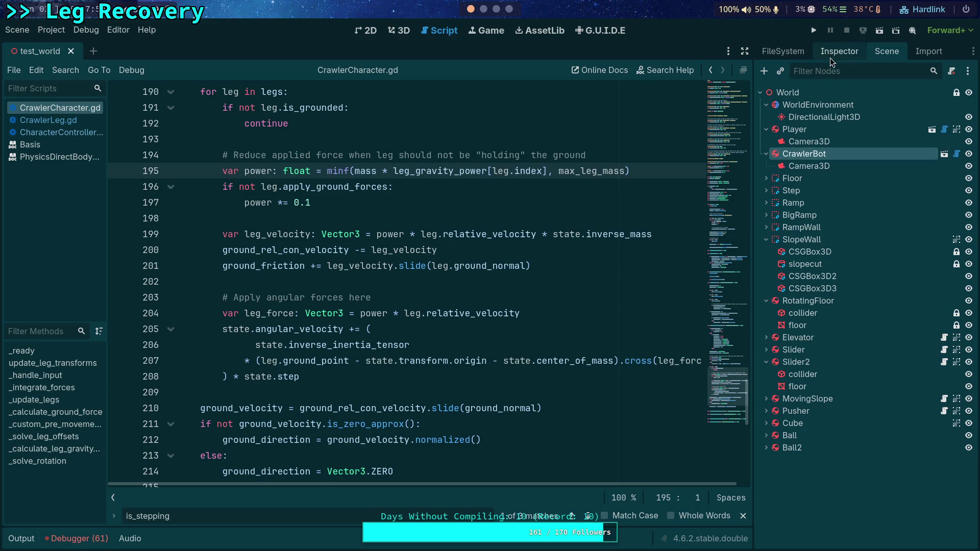
pyautogui.click(839, 51)
pyautogui.click(886, 52)
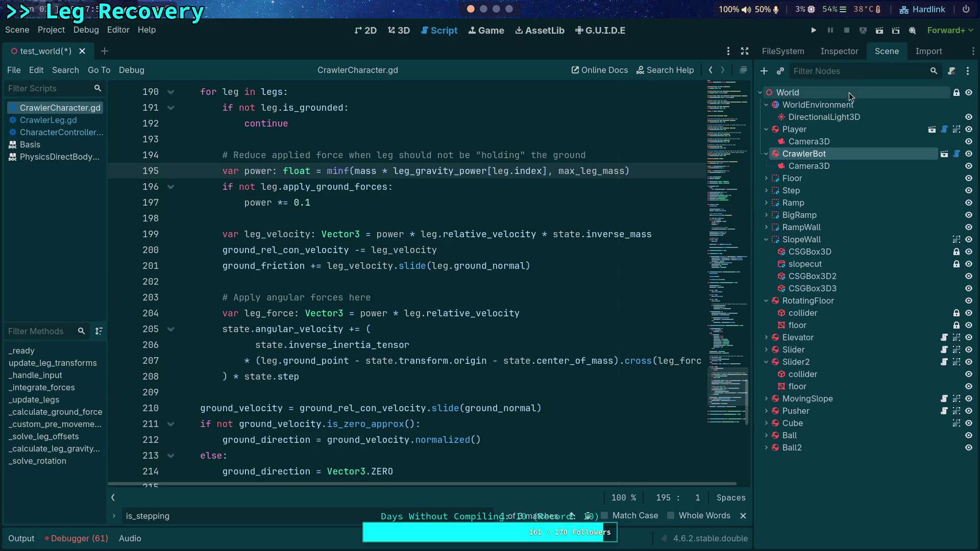
pyautogui.click(399, 30)
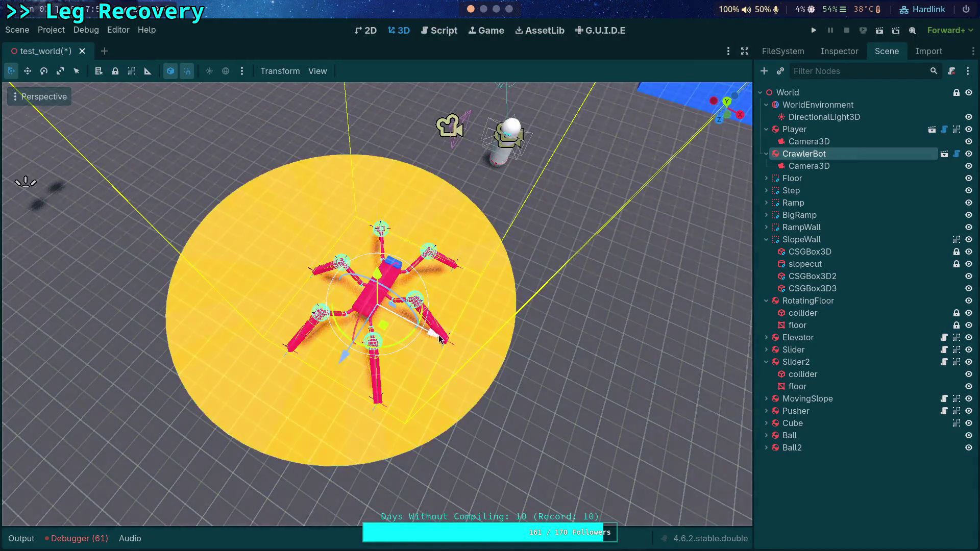
pyautogui.moveTo(449, 340); pyautogui.dragTo(751, 498)
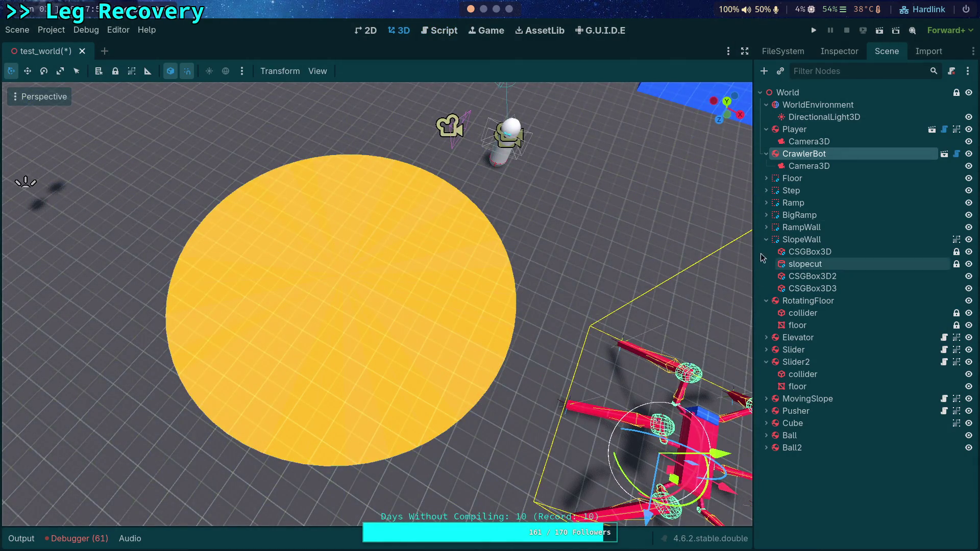
# Enable the Player's Debug > Friction option, run the test scene and walk forward with W
pyautogui.click(826, 129)
pyautogui.click(839, 52)
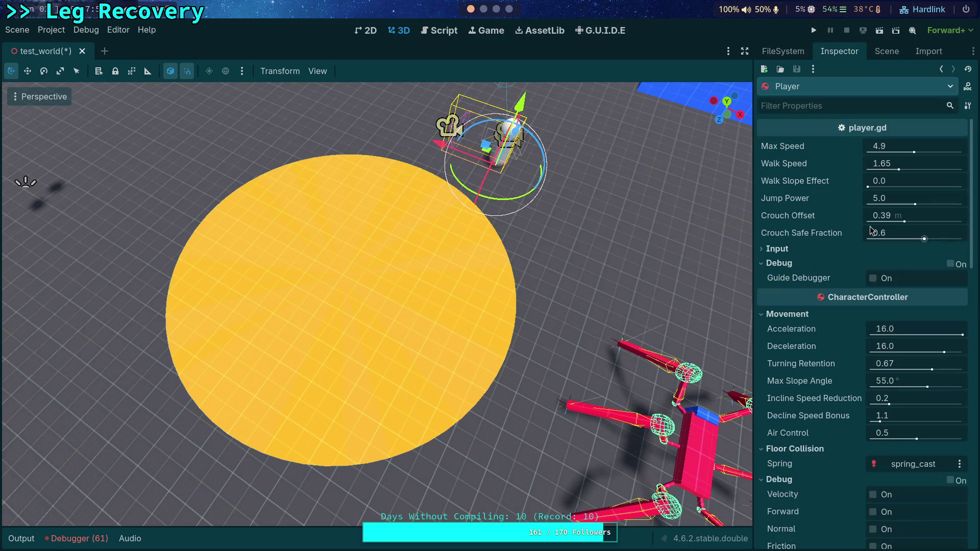
pyautogui.scroll(-3, 838, 338)
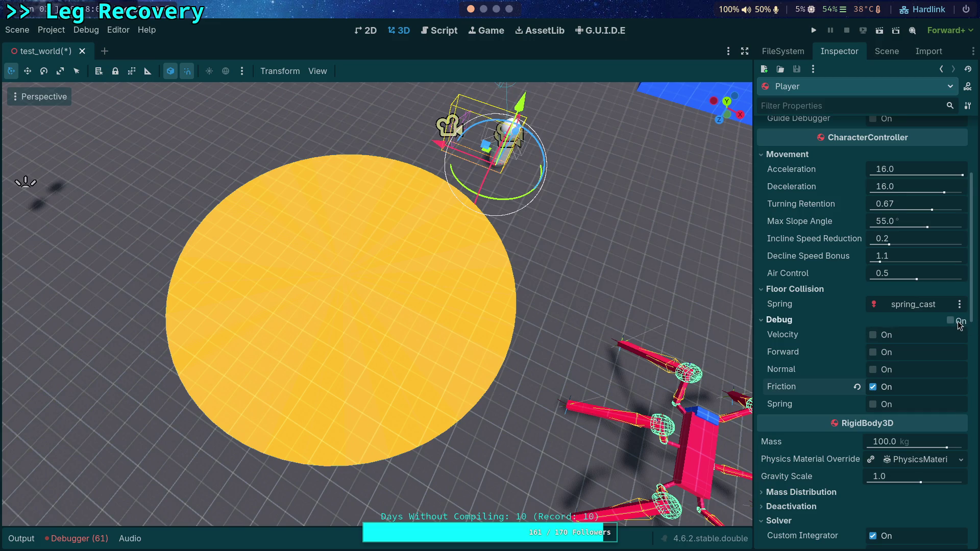
pyautogui.click(813, 30)
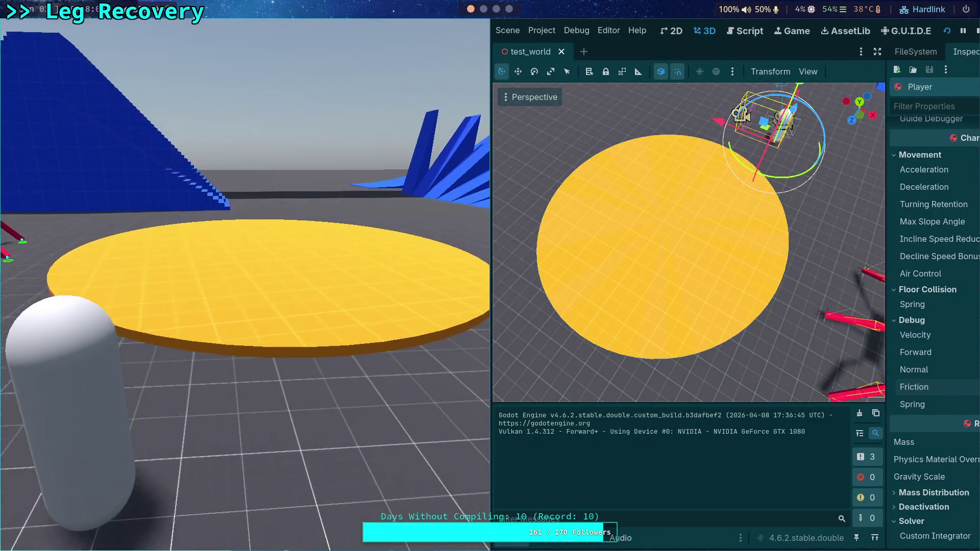
pyautogui.press('w')
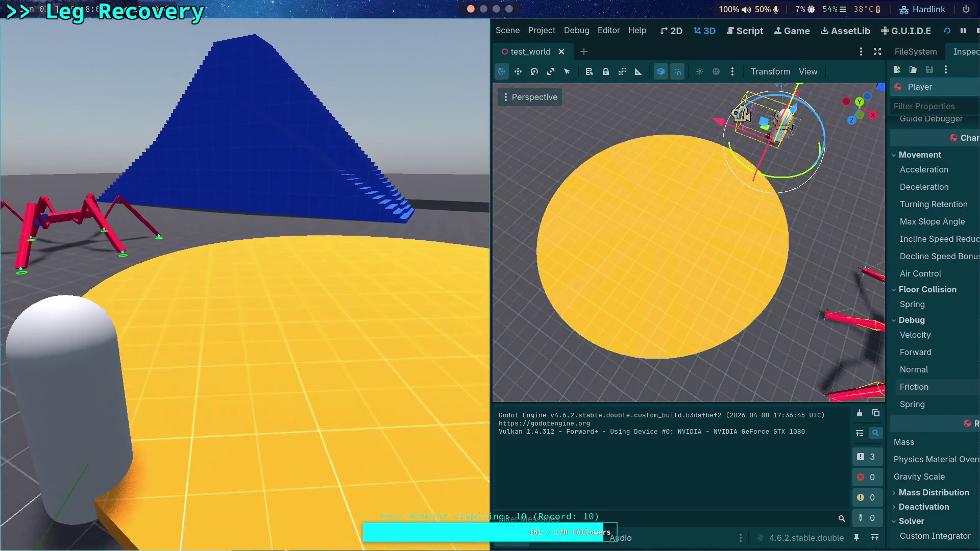